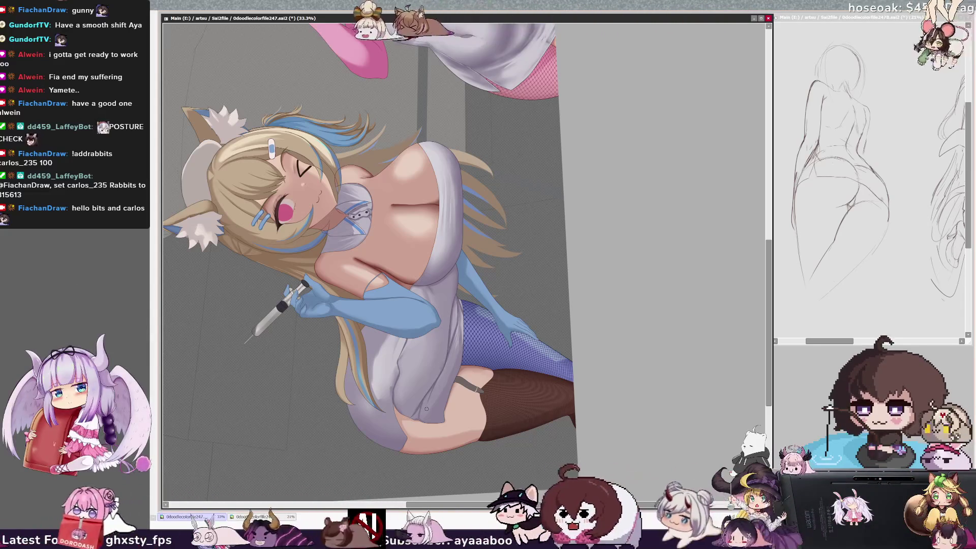
Resize the brush from about 81 down to 50 at density 100 for detail work.
key(bracketright)
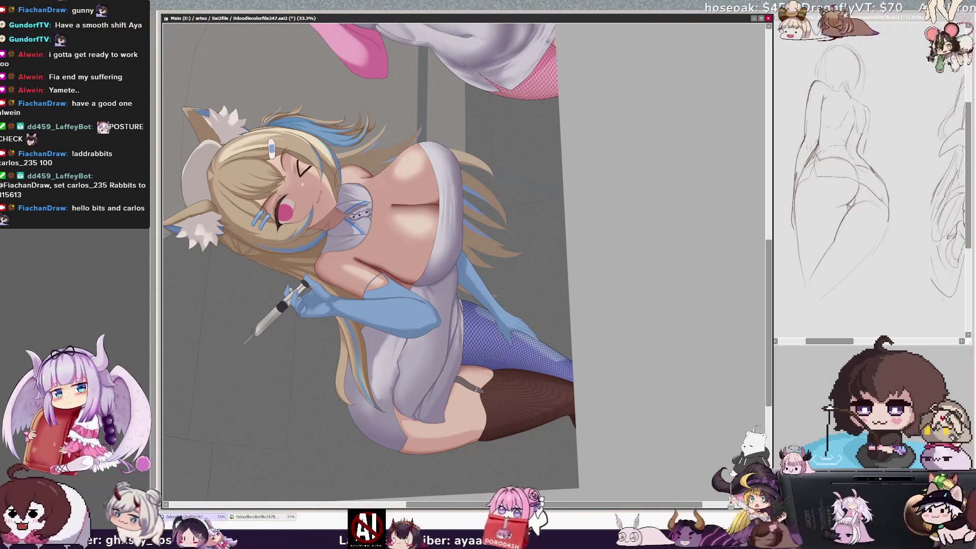
key(bracketright)
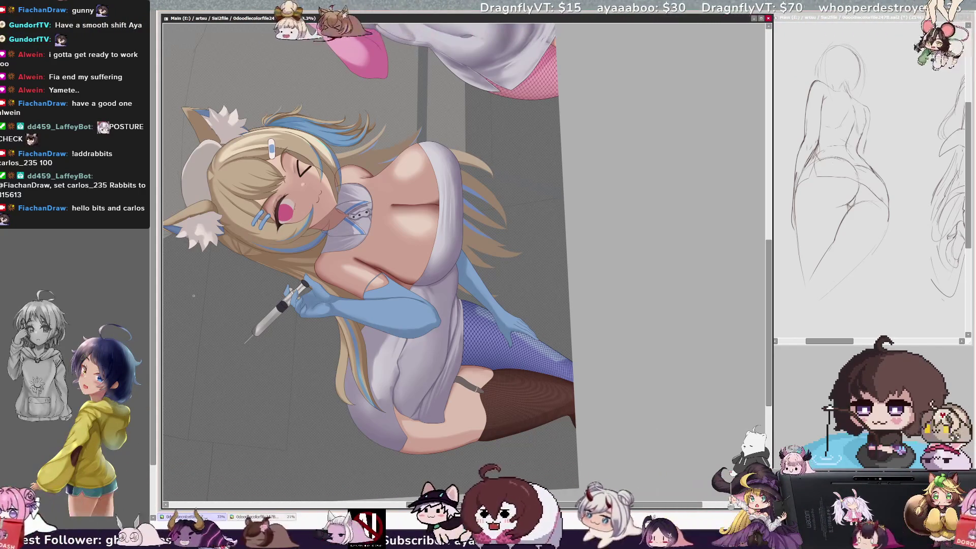
key(ctrl+alt)
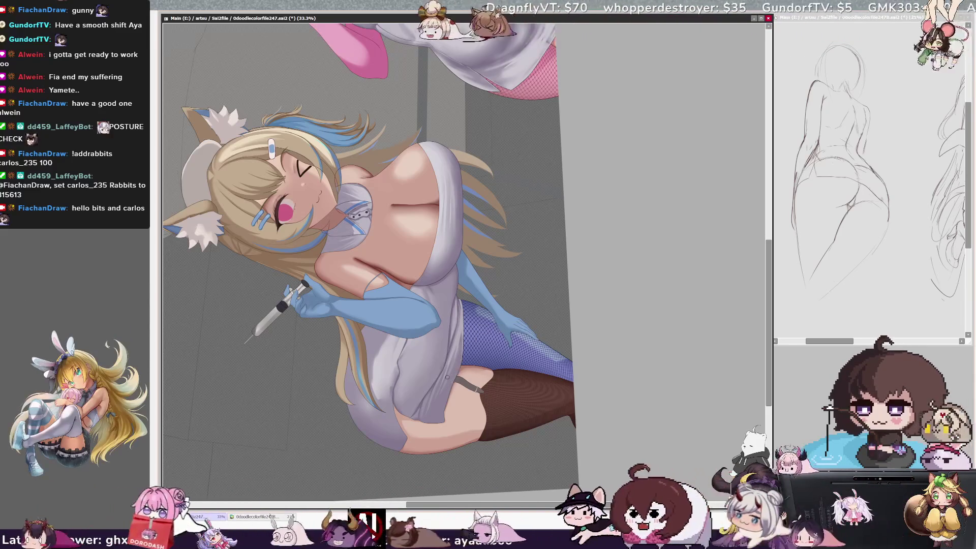
key(ctrl+alt)
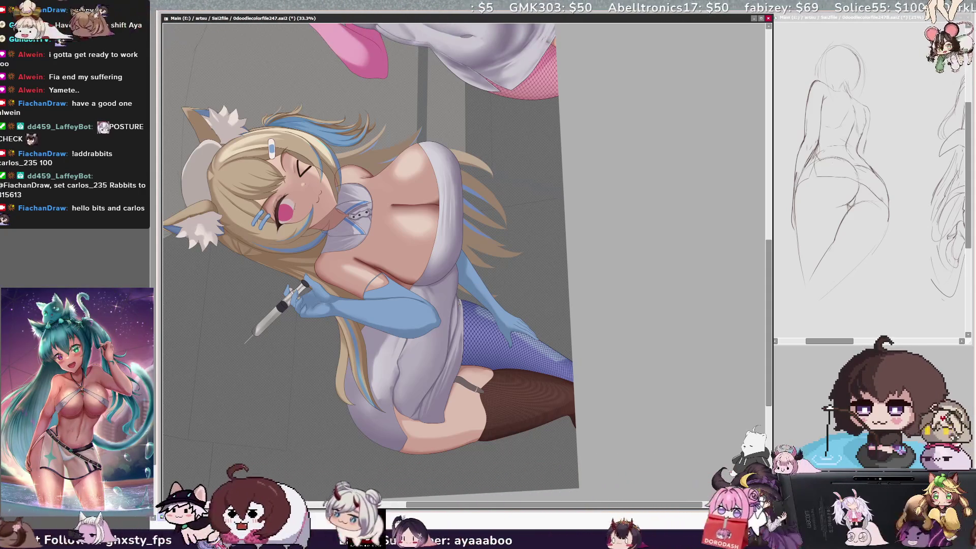
Select Layer54 from the figure and flip the canvas view horizontally.
ctrl+shift+click(461, 303)
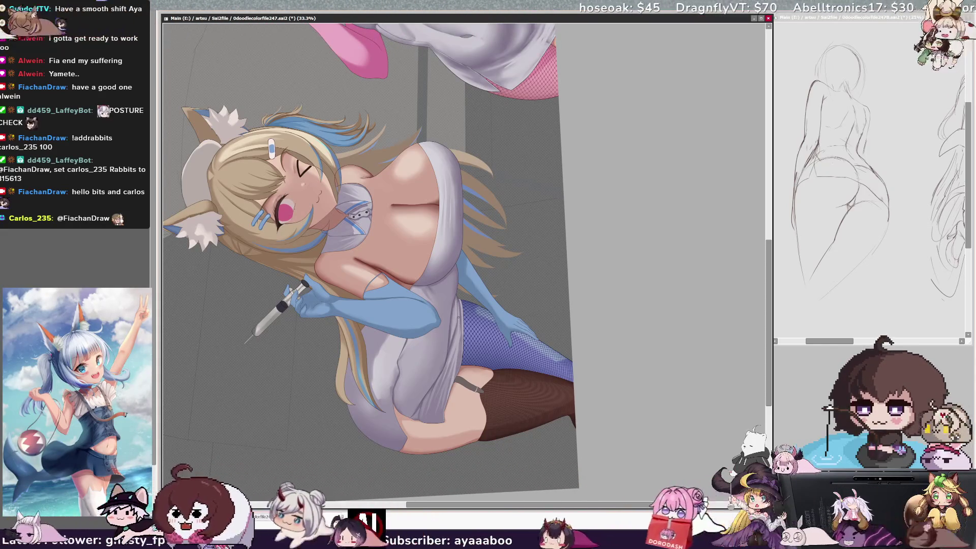
key(h)
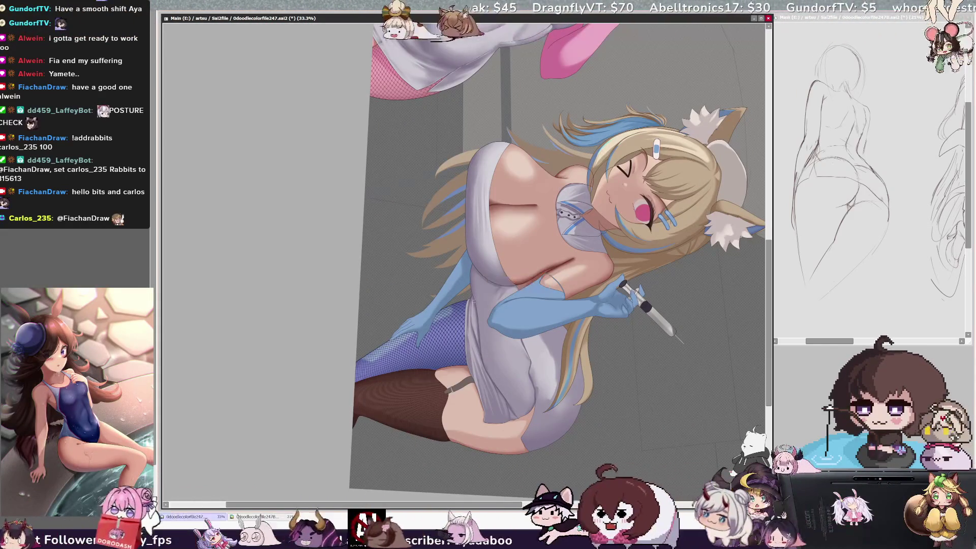
Select Layer54, nudge the brush size, and rotate the view about 35° to upright.
ctrl+click(478, 301)
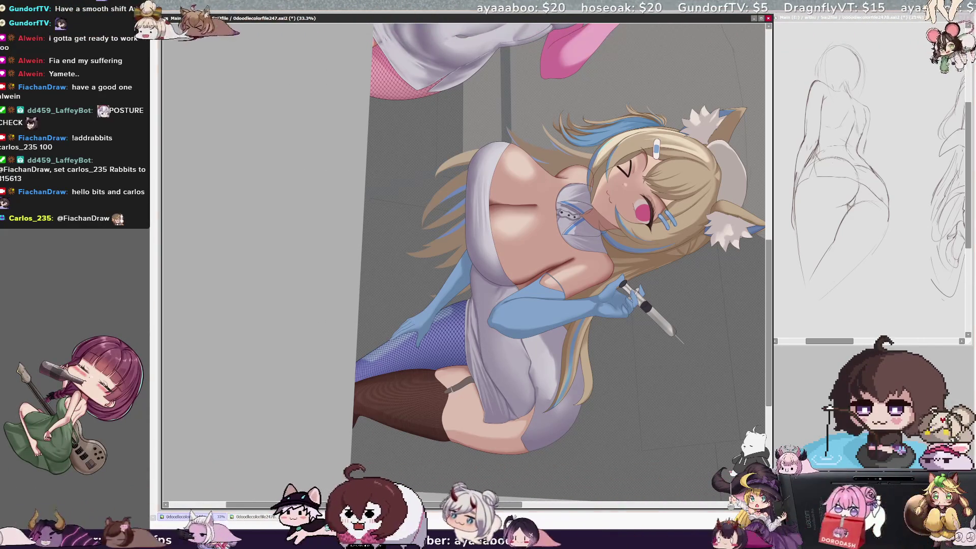
key(bracketright)
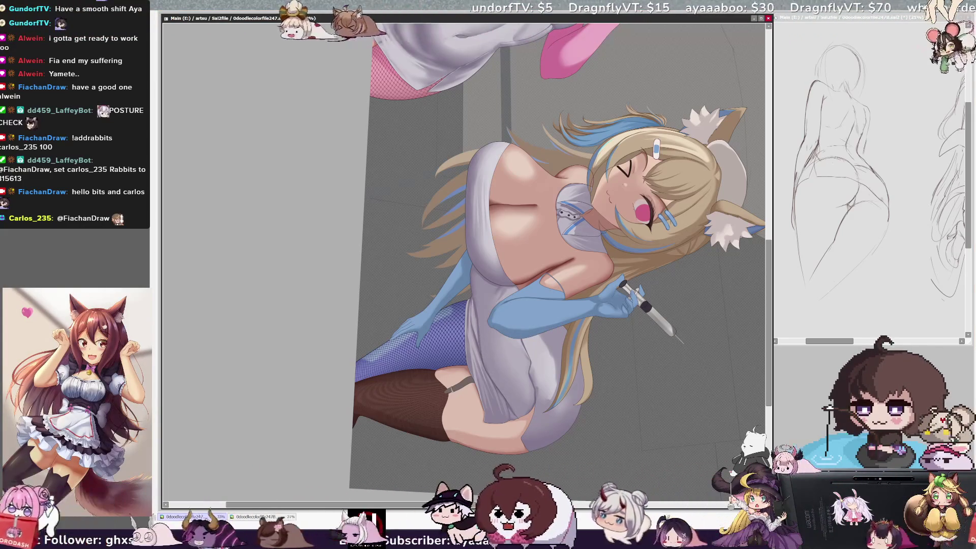
scroll(472, 244, right, 3)
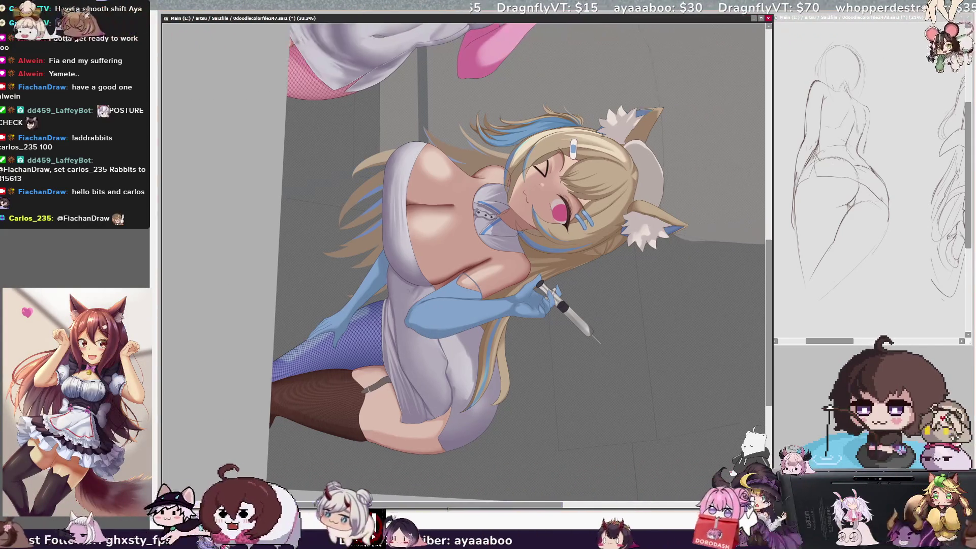
key(Delete)
key(Delete)
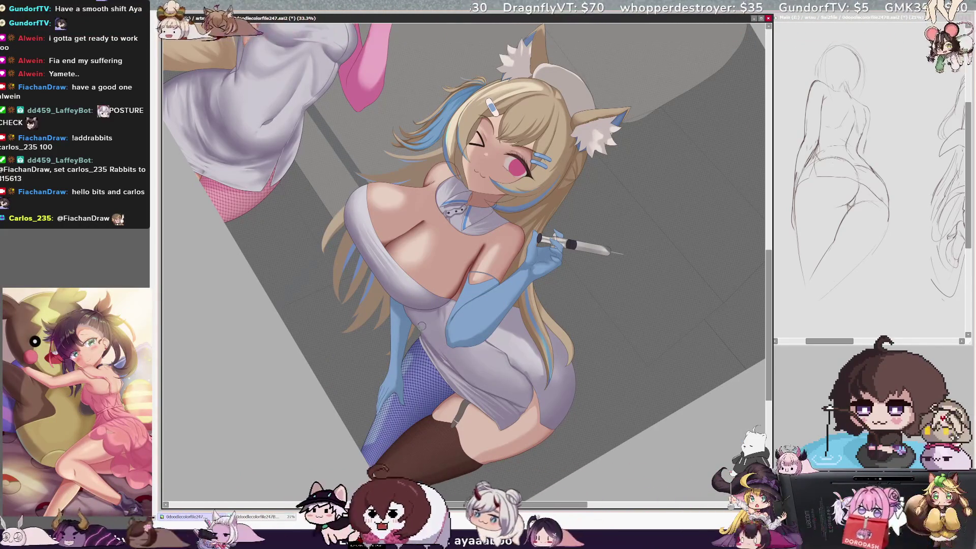
Enlarge the brush slightly before checking the mirrored view.
key(bracketright)
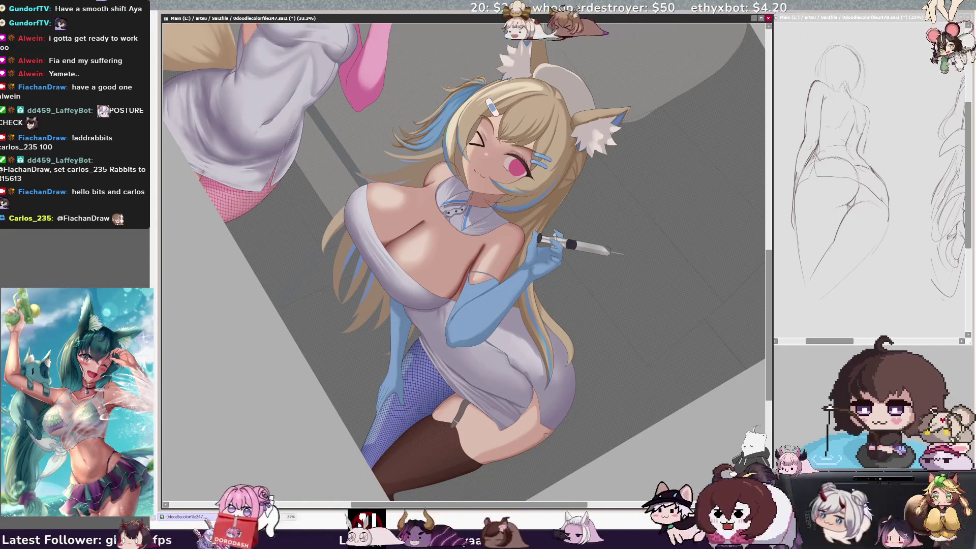
Toggle the horizontal flip, re-mirror the view, and zoom out to the full canvas.
key(h)
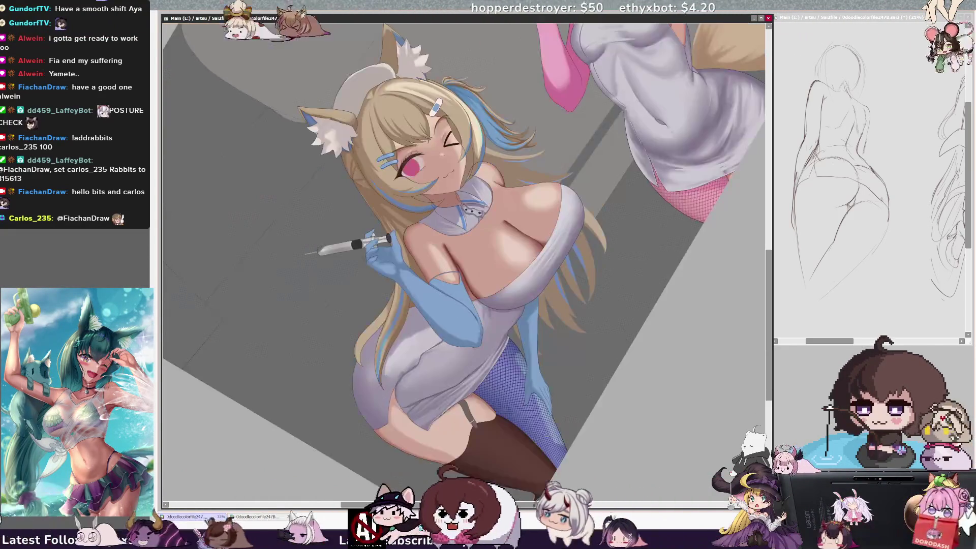
key(h)
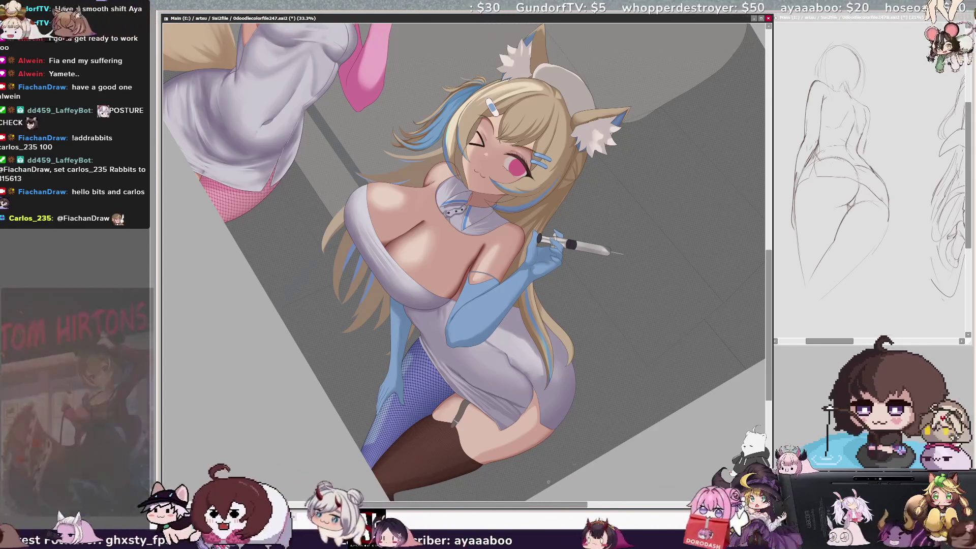
key(h)
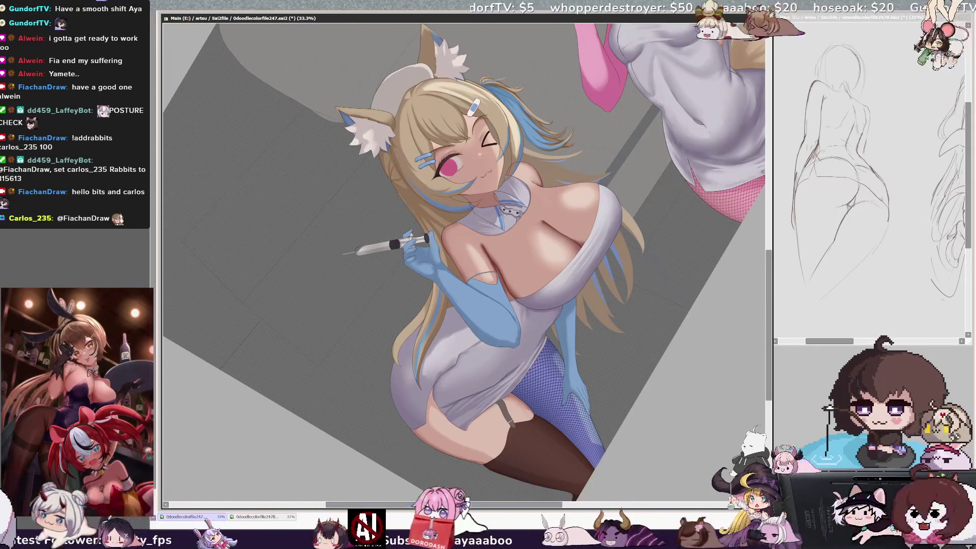
key(minus)
key(minus)
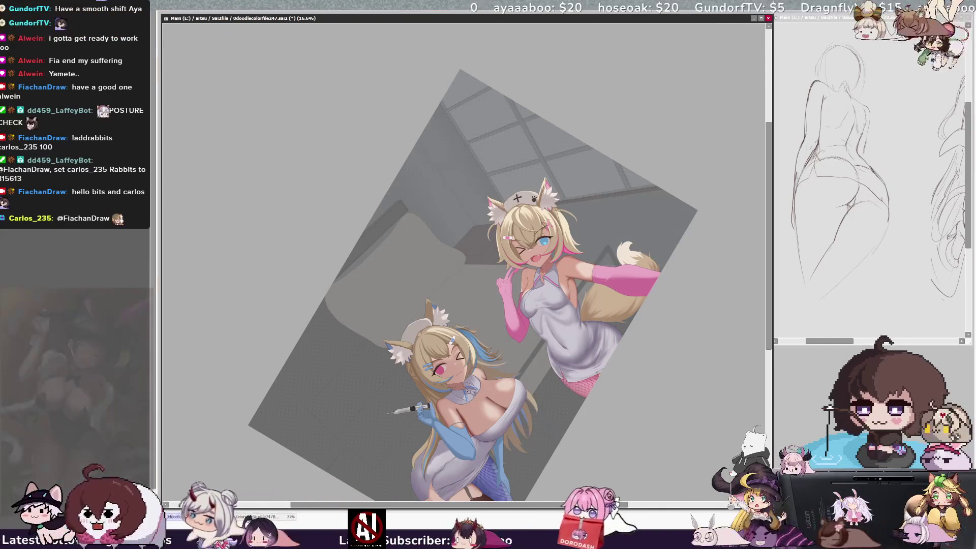
Pan, tilt the view slightly, zoom to 33.3%, and centre the upper pink-gloved nurse.
drag(508, 305, 441, 229)
key(Delete)
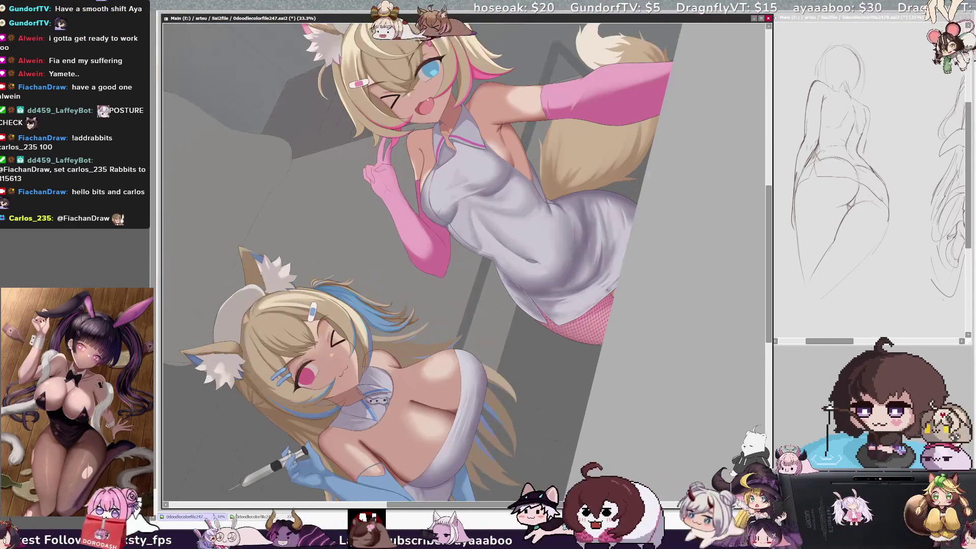
key(ctrl+plus)
mouse_move(458, 203)
mouse_down()
mouse_move(371, 300)
mouse_move(341, 229)
mouse_up()
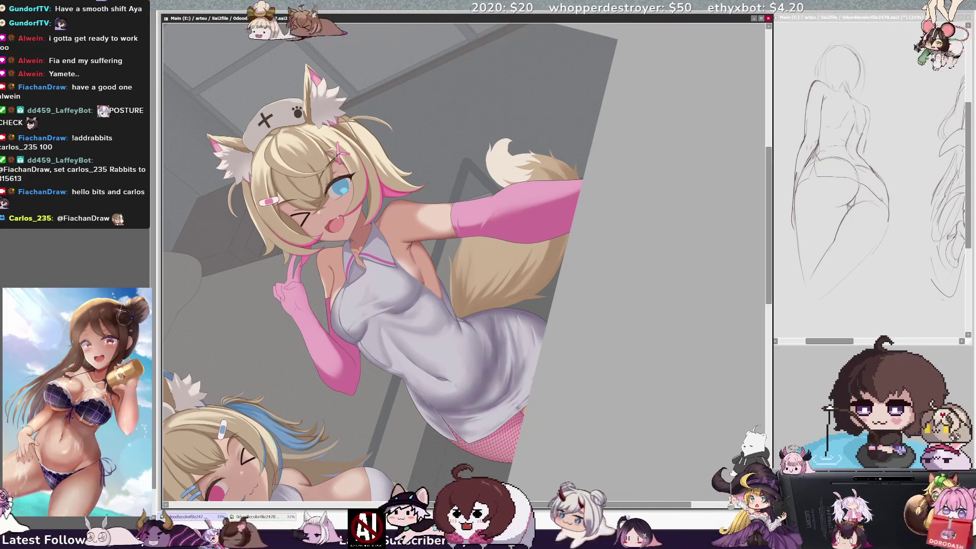
Resize the brush on the canvas for working on the fox tail.
key(ctrl+alt)
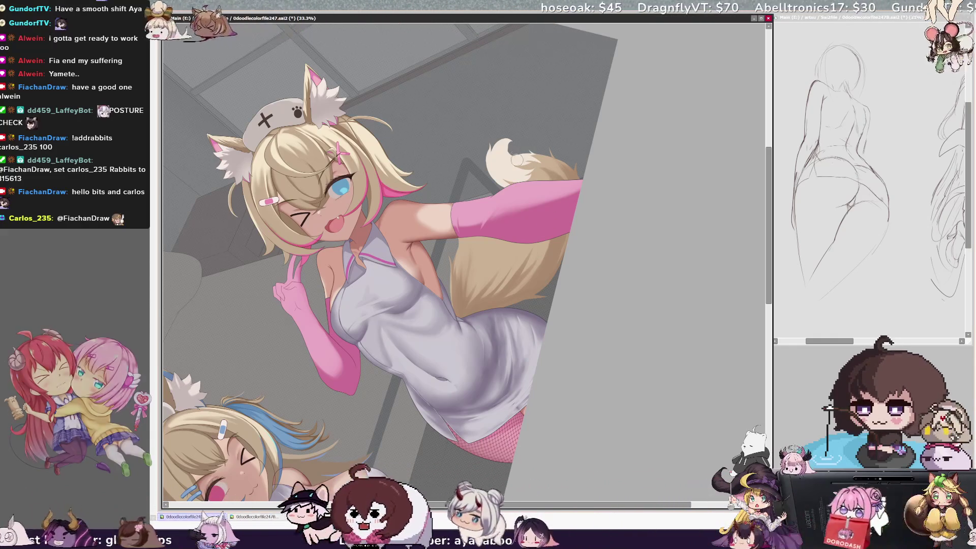
drag(492, 152, 488, 147)
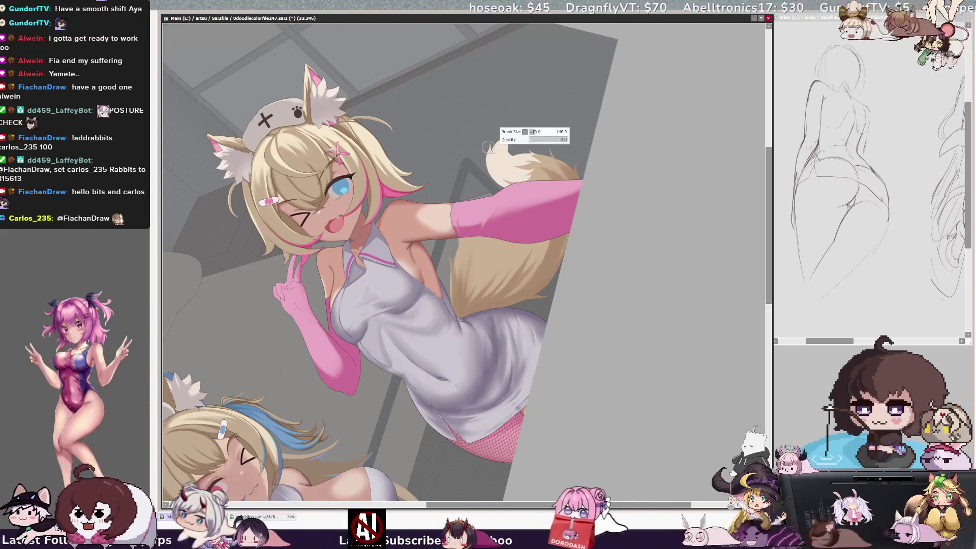
Zoom in on the fluffy tail tip, shrink the brush, and select the tail's layer.
key(ctrl+plus)
key(ctrl+plus)
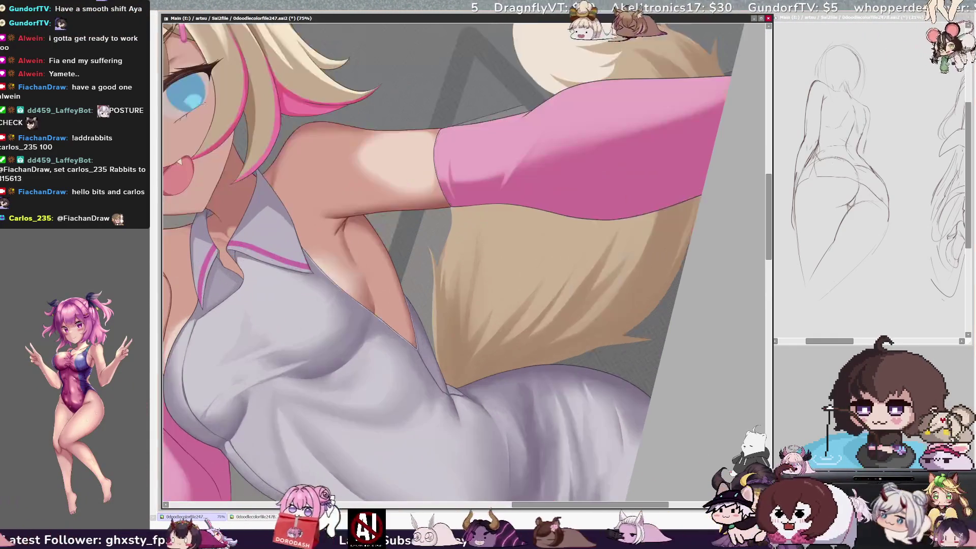
drag(518, 10, 411, 269)
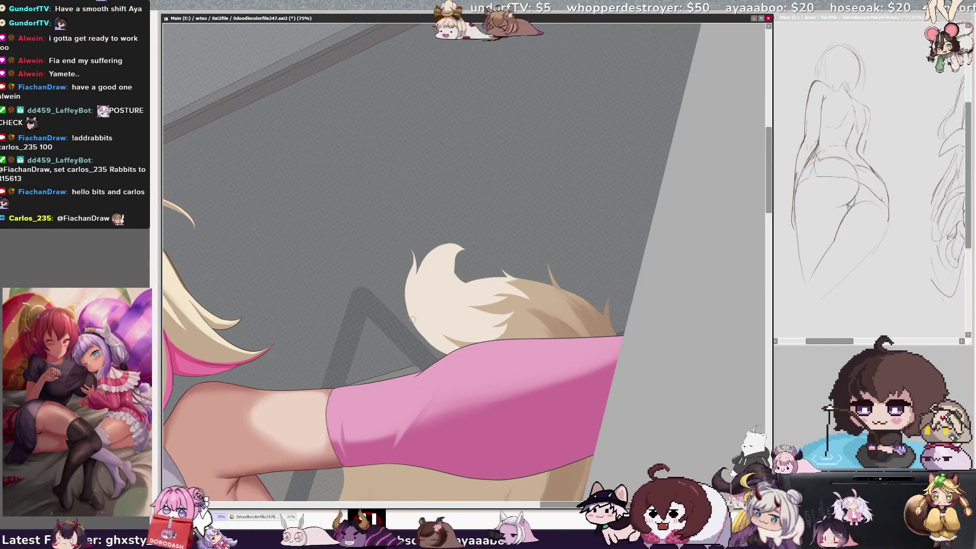
drag(447, 331, 435, 331)
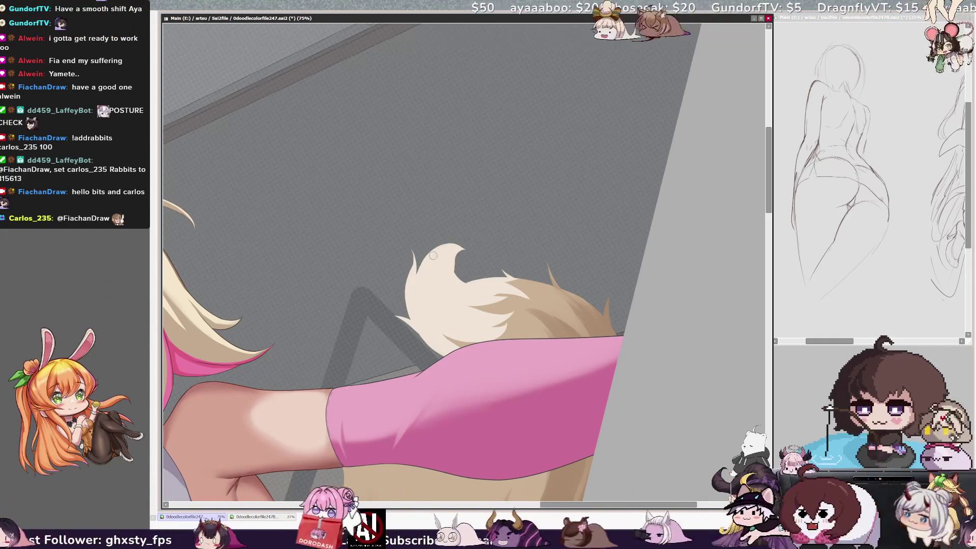
scroll(399, 254, up, 4)
drag(406, 254, 398, 254)
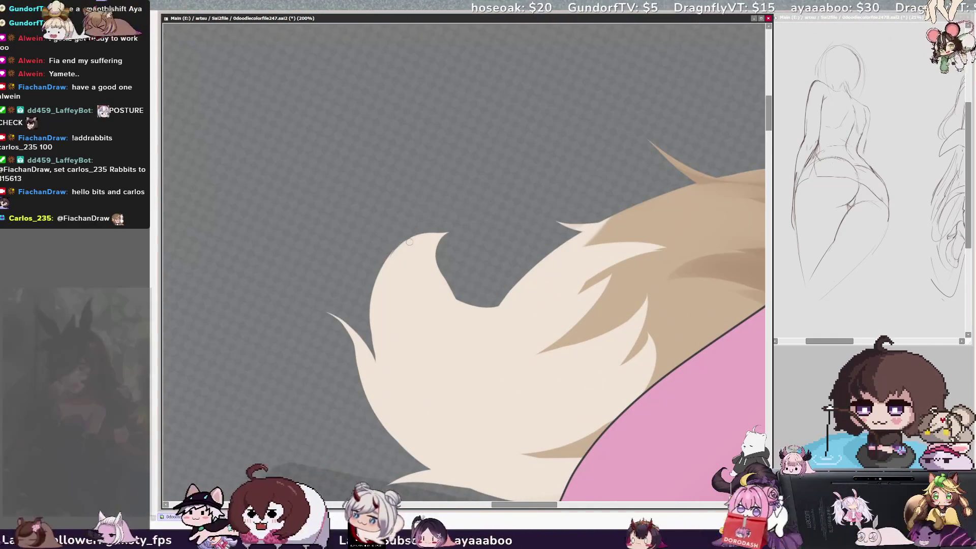
ctrl+shift+click(422, 252)
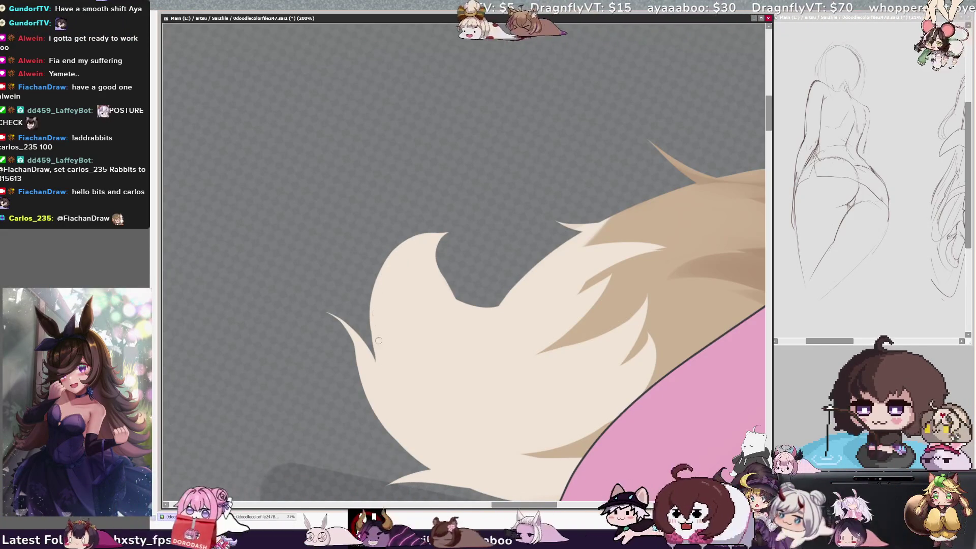
Paint cream along the tail tip's left edge, undo the overlong stroke, and zoom out.
drag(380, 357, 373, 275)
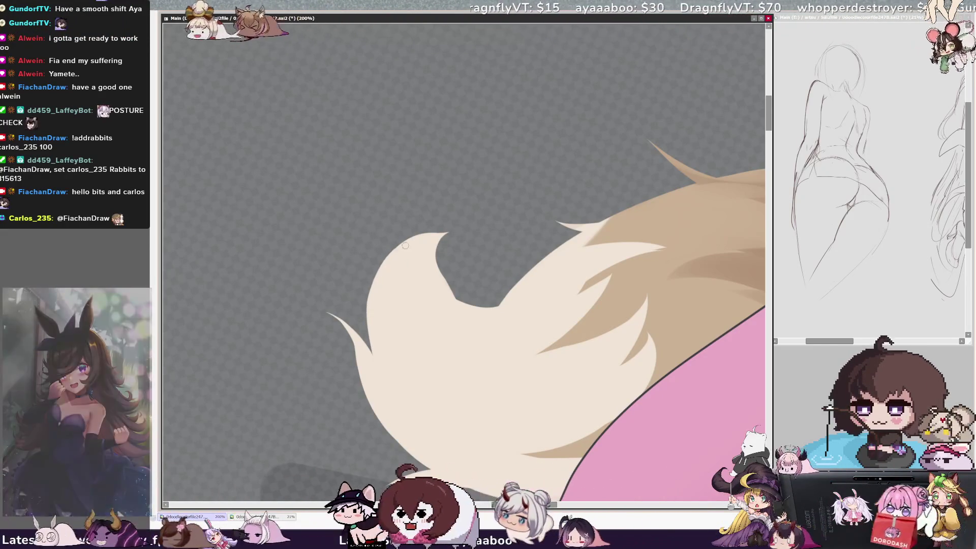
drag(441, 235, 478, 223)
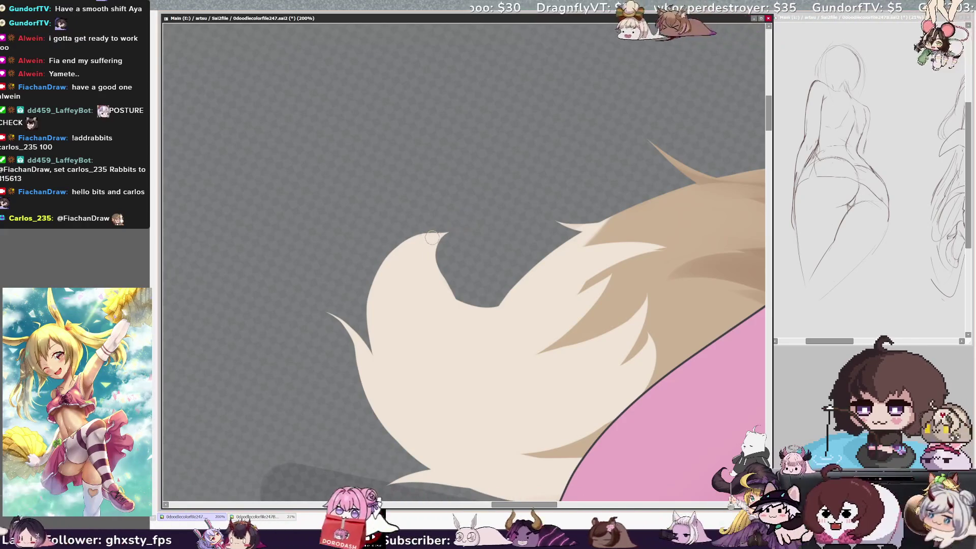
key(ctrl+z)
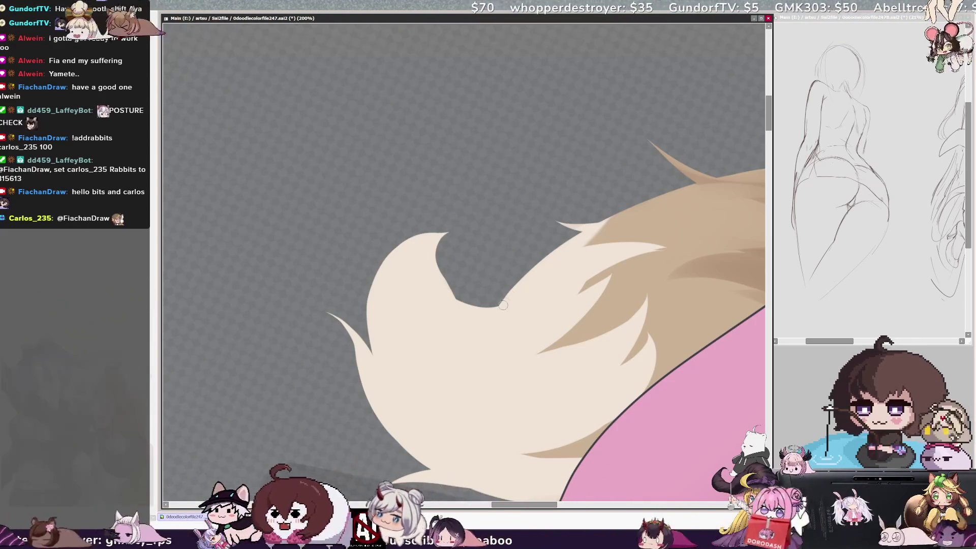
key(minus)
key(minus)
key(minus)
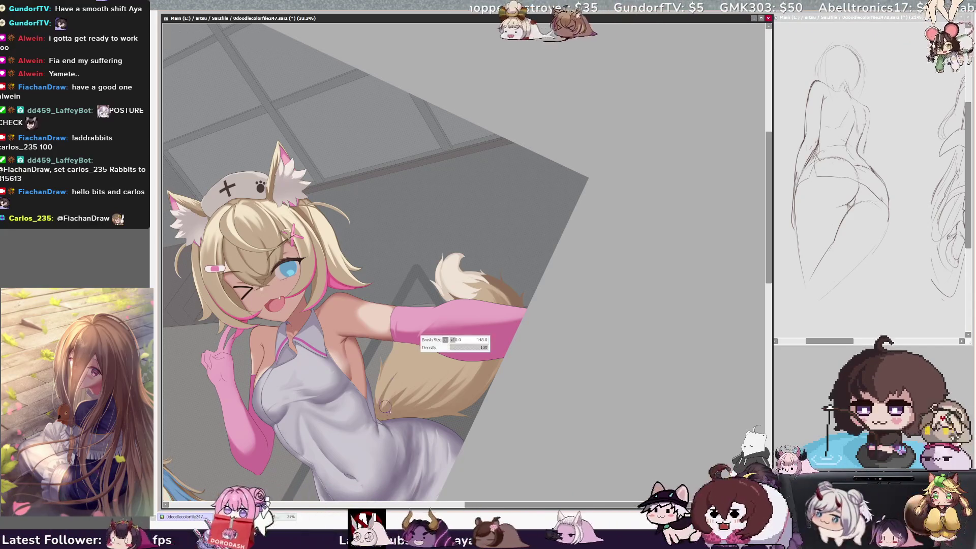
Rotate the view clockwise and back, checking brush settings, then mirror the view.
mouse_move(409, 380)
mouse_down()
mouse_move(395, 368)
mouse_move(393, 378)
mouse_up()
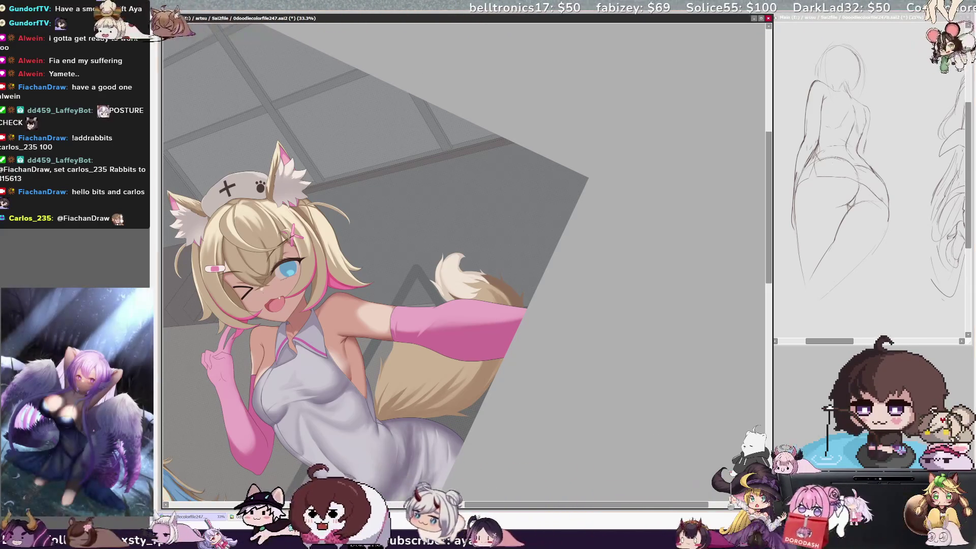
key(End)
key(End)
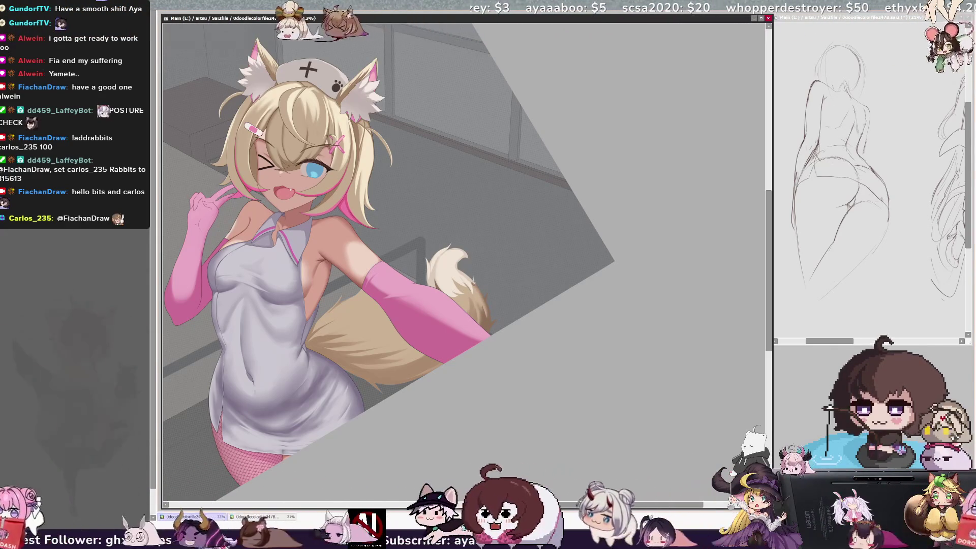
right_click(344, 303)
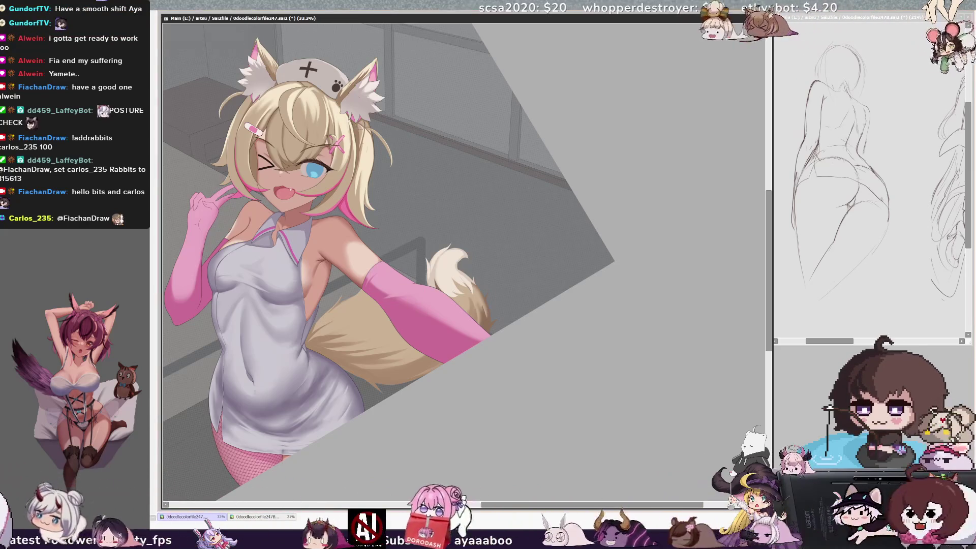
key(Delete)
key(Delete)
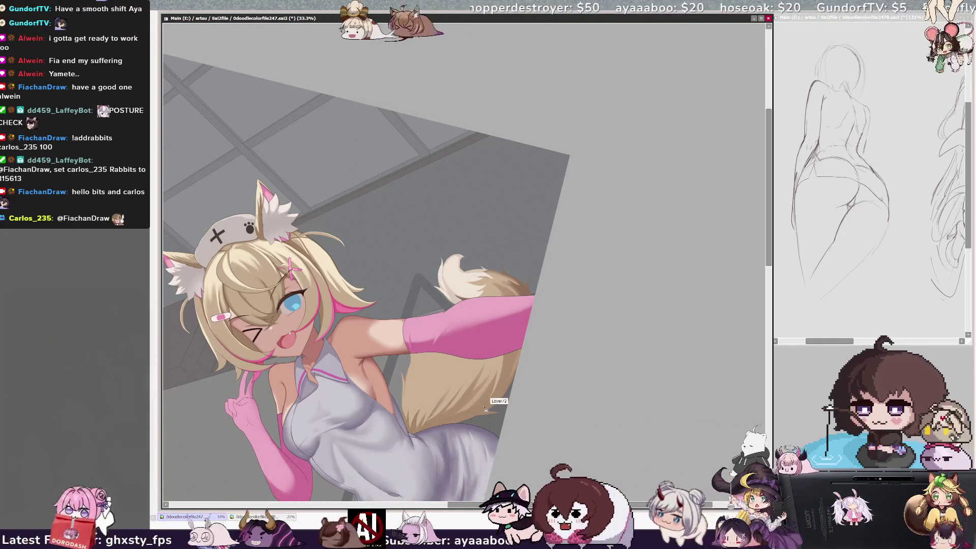
key(h)
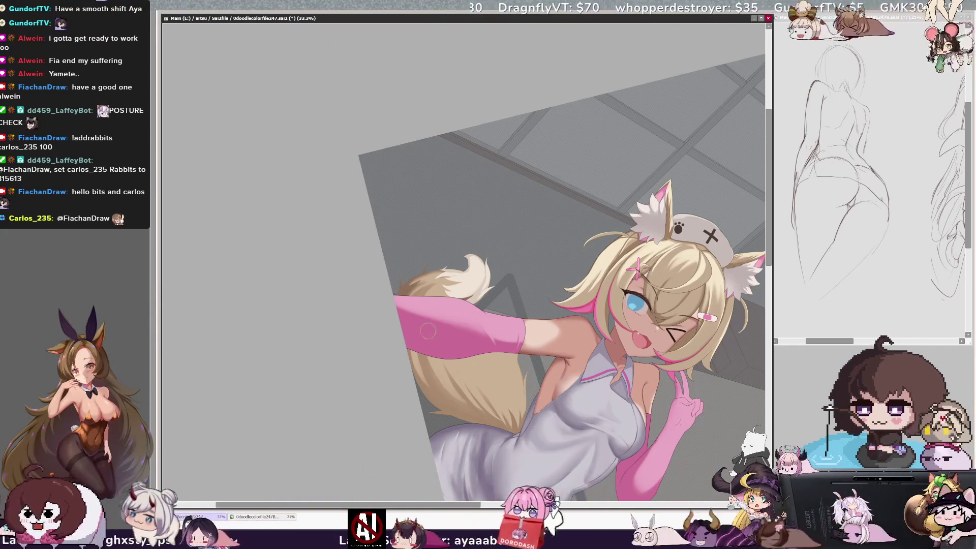
Unmirror the view, shrink the brush in four notches, and select Layer50 from the canvas.
key(bracketright)
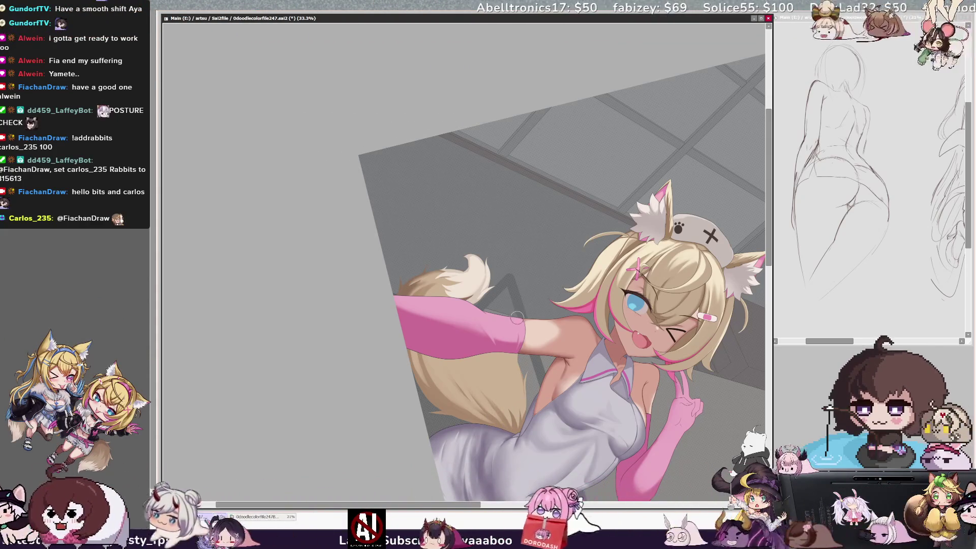
key(h)
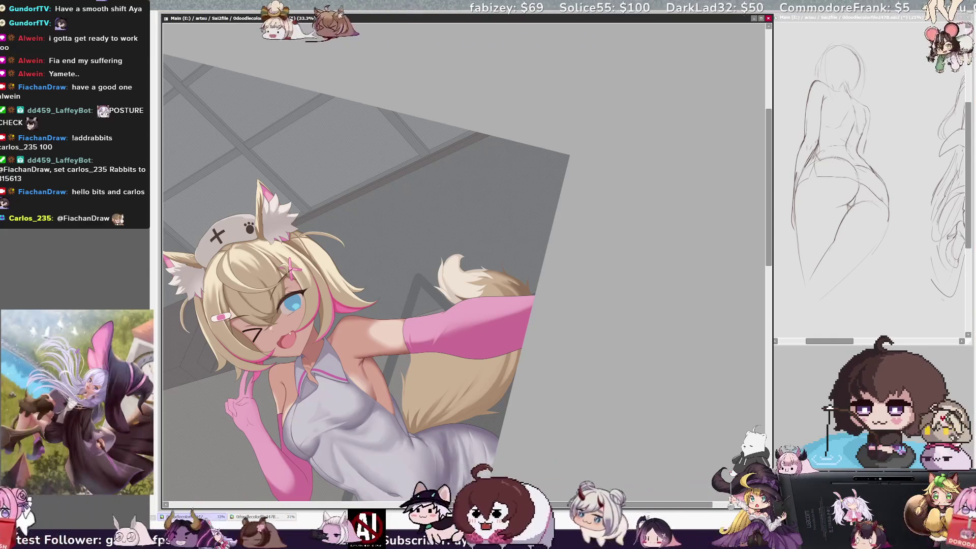
key(bracketleft)
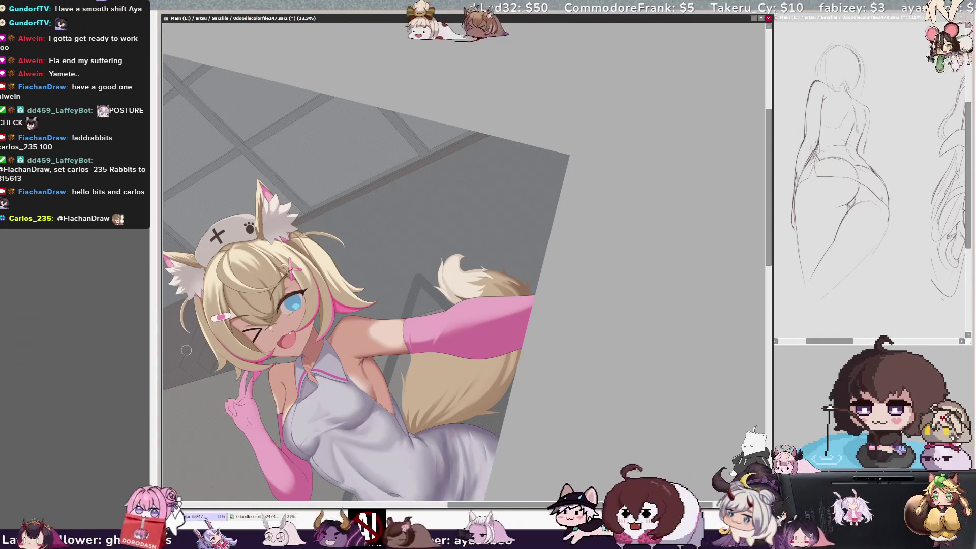
key(bracketleft)
key(bracketleft)
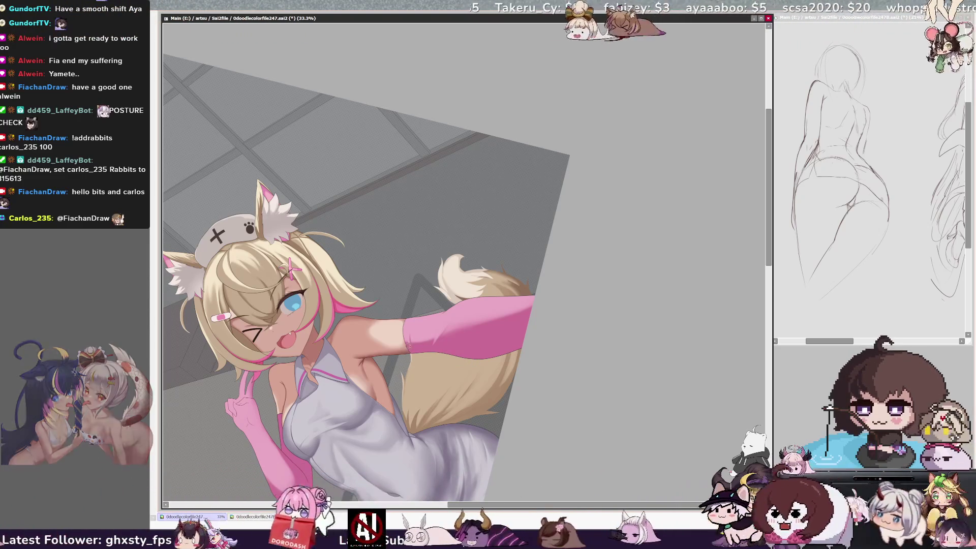
key(bracketleft)
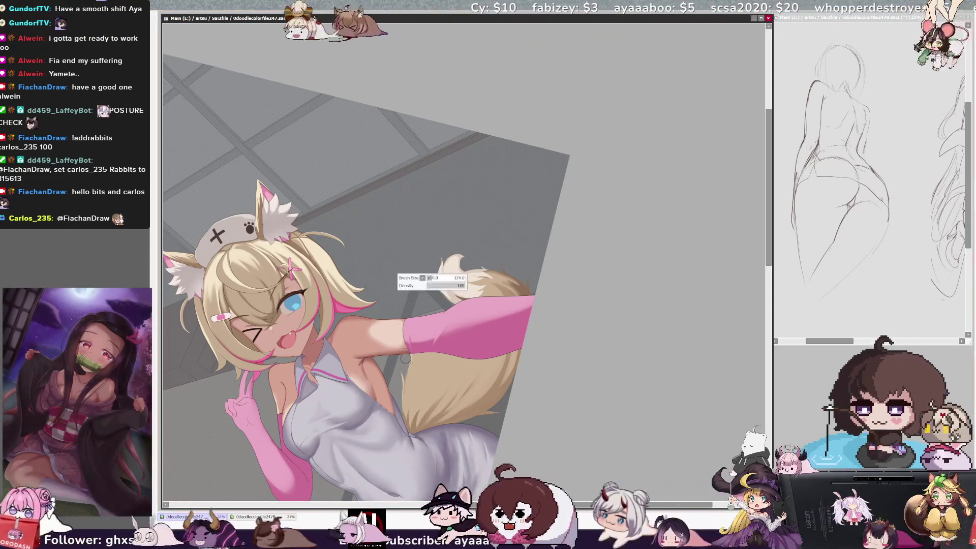
key(bracketleft)
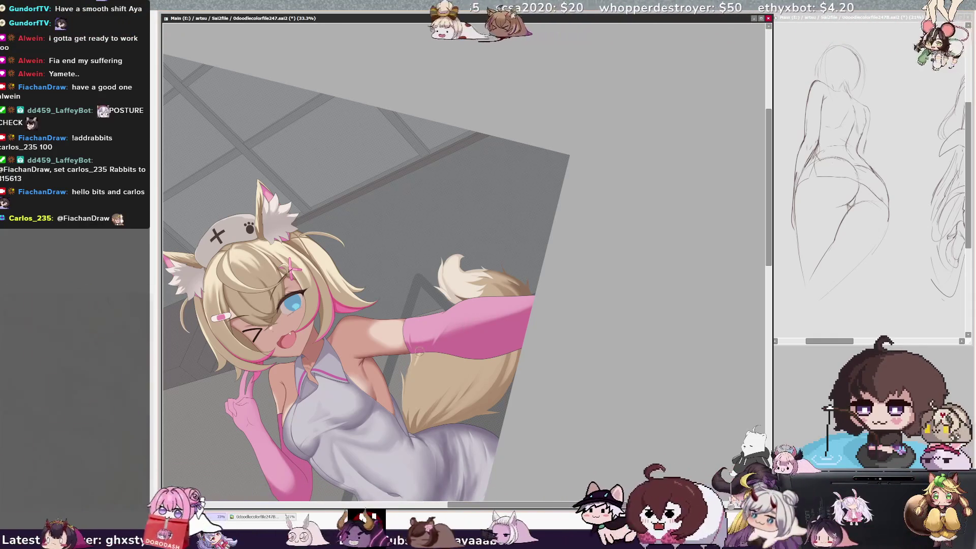
ctrl+shift+click(440, 348)
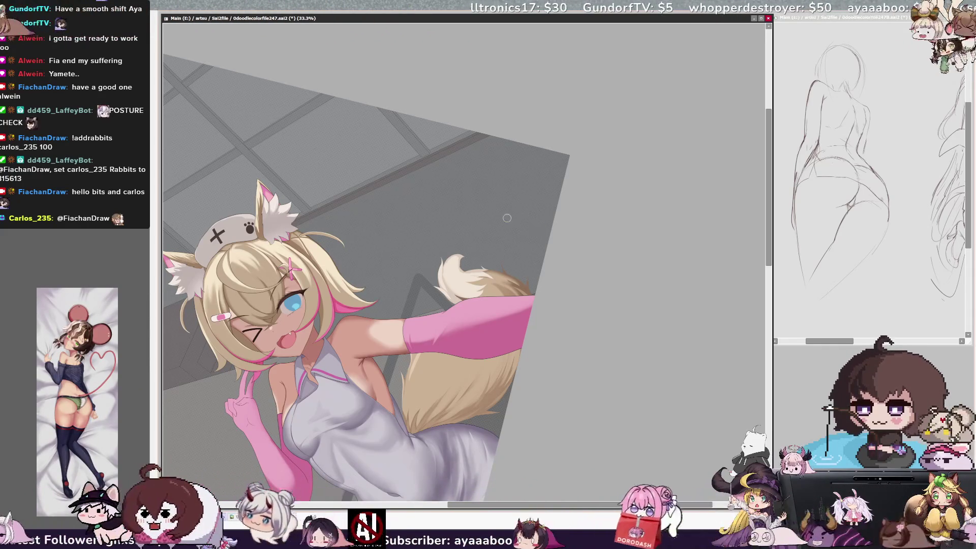
Zoom out, tilt and re-zoom the view to frame both nurses, then start transforming the copied fox tail.
key(minus)
key(minus)
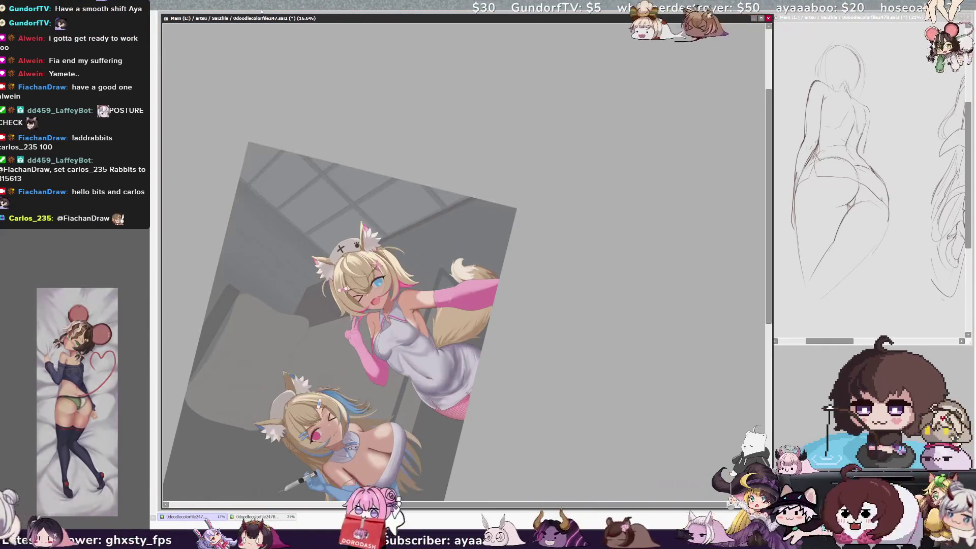
key(End)
key(End)
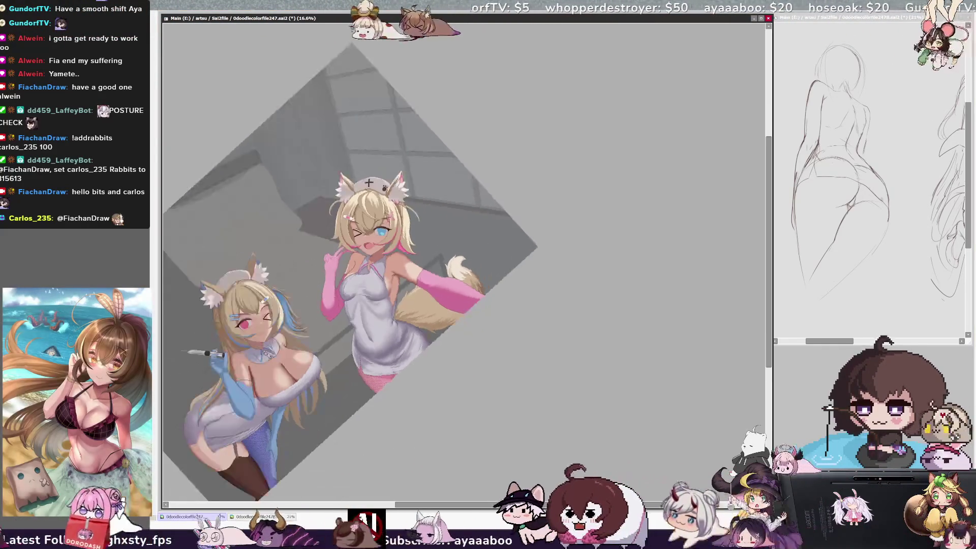
key(plus)
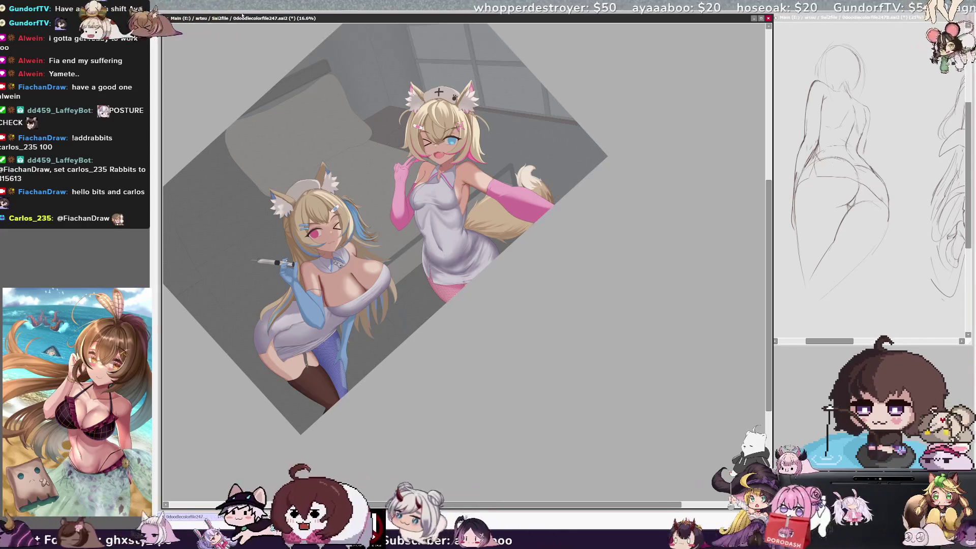
key(ctrl+plus)
drag(463, 262, 554, 315)
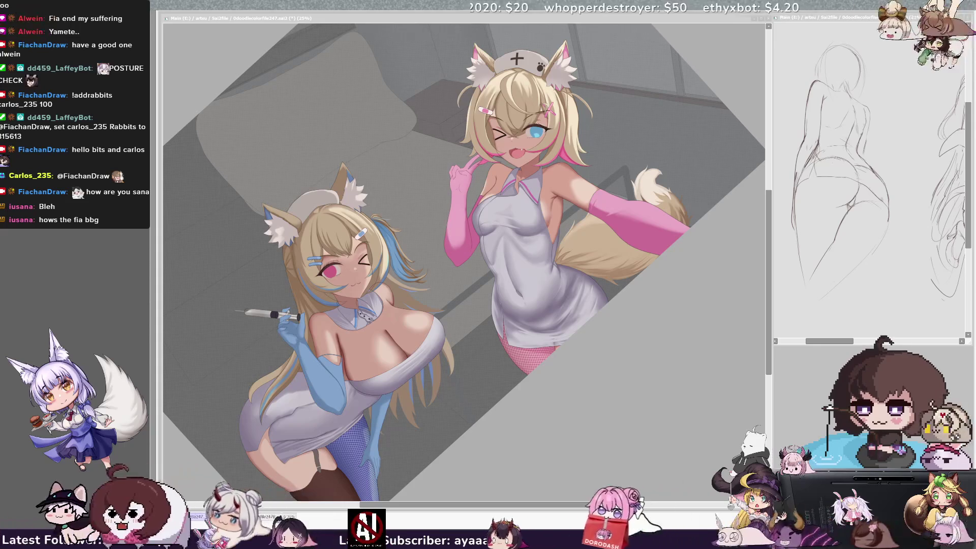
key(alt+Tab)
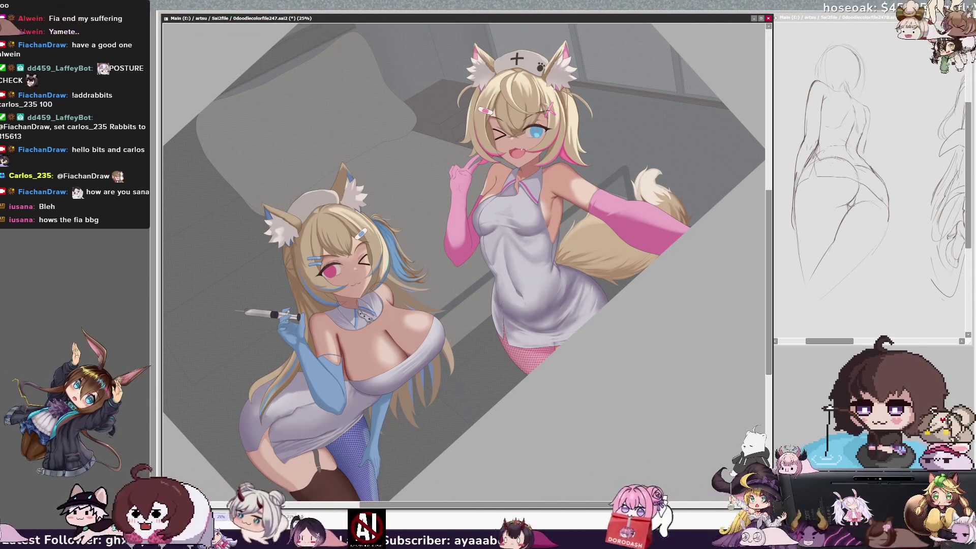
key(ctrl+t)
Place the tail copy behind the left nurse's hips and apply the transform.
mouse_move(689, 138)
mouse_down()
mouse_move(199, 430)
mouse_move(300, 362)
mouse_move(294, 328)
mouse_up()
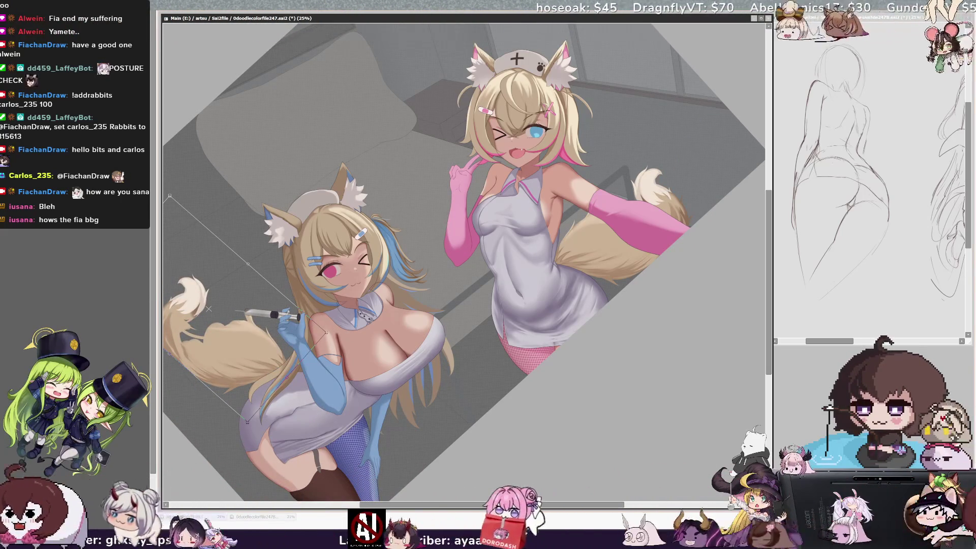
key(Return)
scroll(464, 262, left, 2)
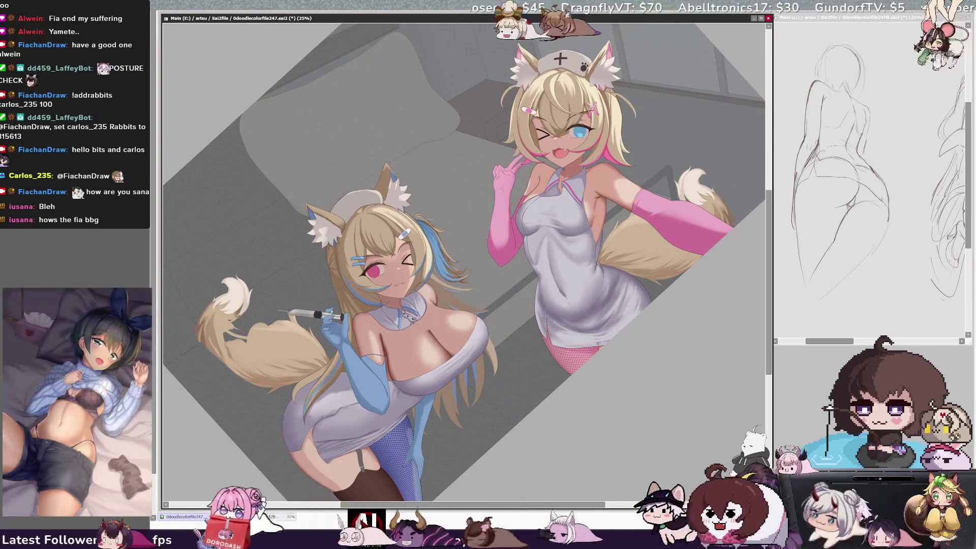
scroll(464, 262, down, 2)
Pan up to the top girl's nurse cap and zoom in to 33.3%.
scroll(464, 262, left, 1)
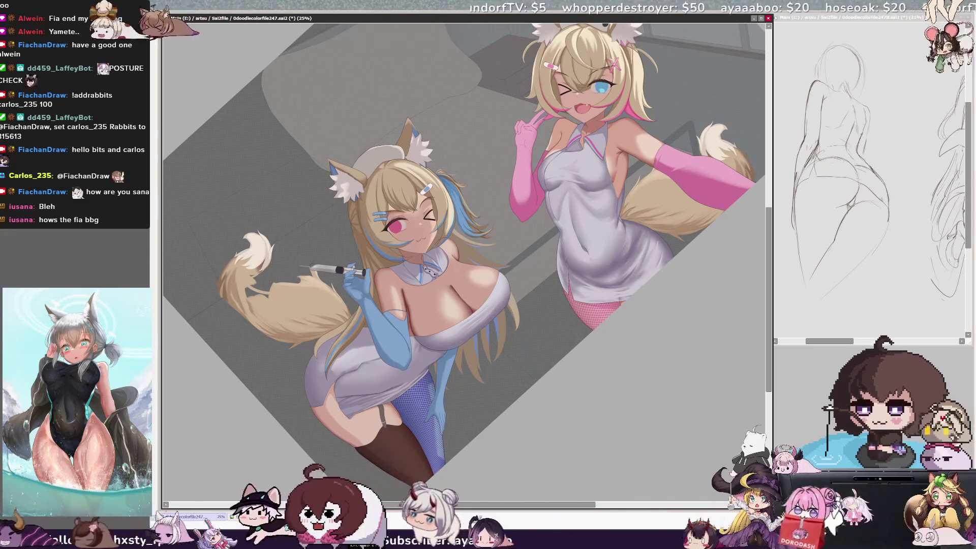
drag(457, 254, 470, 286)
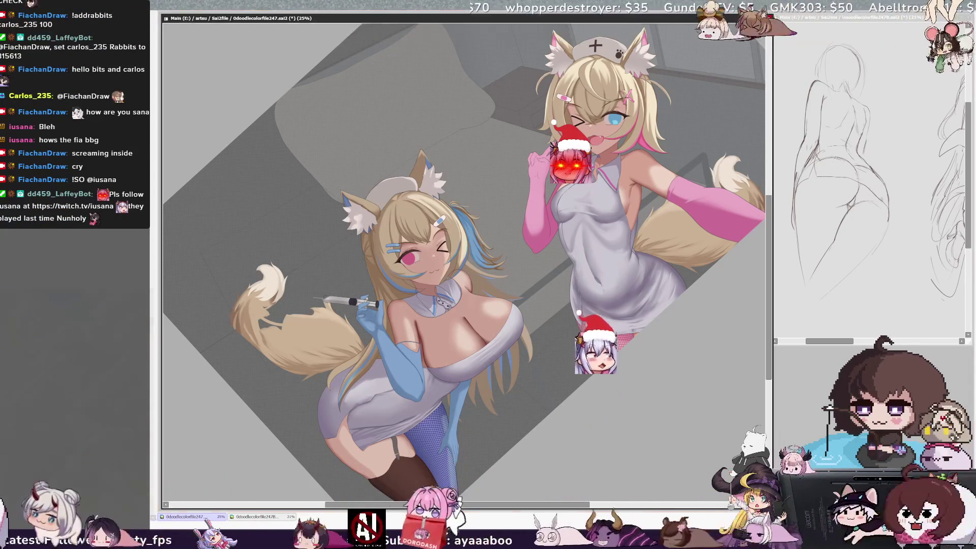
key(ctrl+plus)
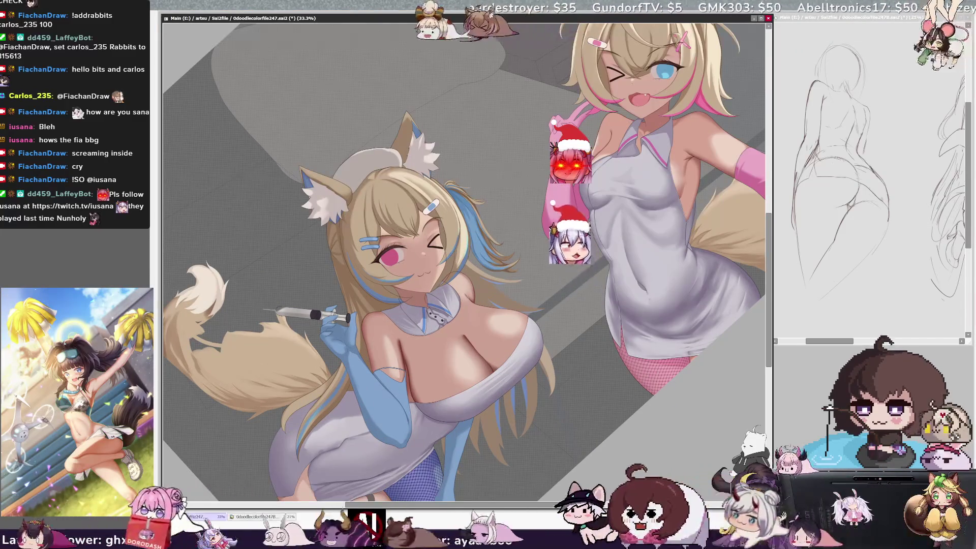
drag(462, 254, 490, 234)
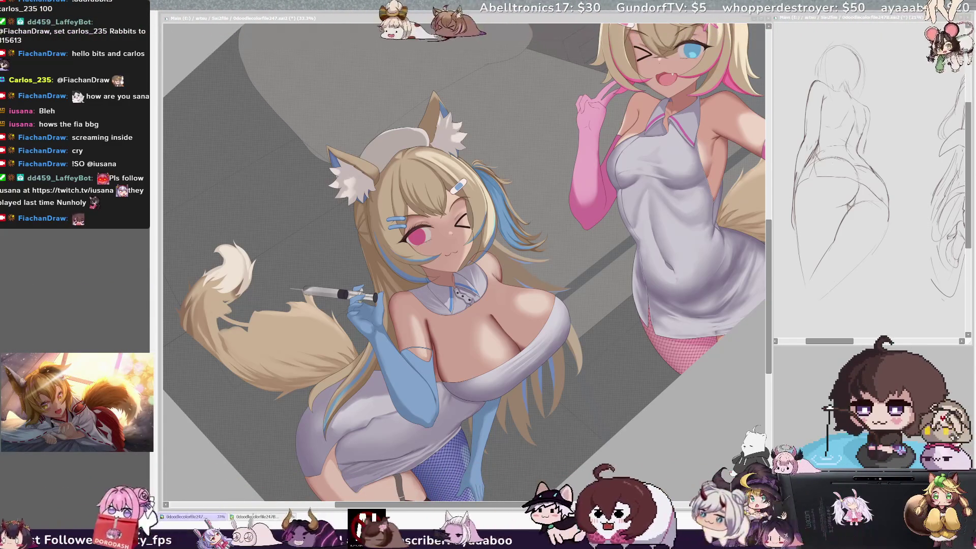
click(473, 506)
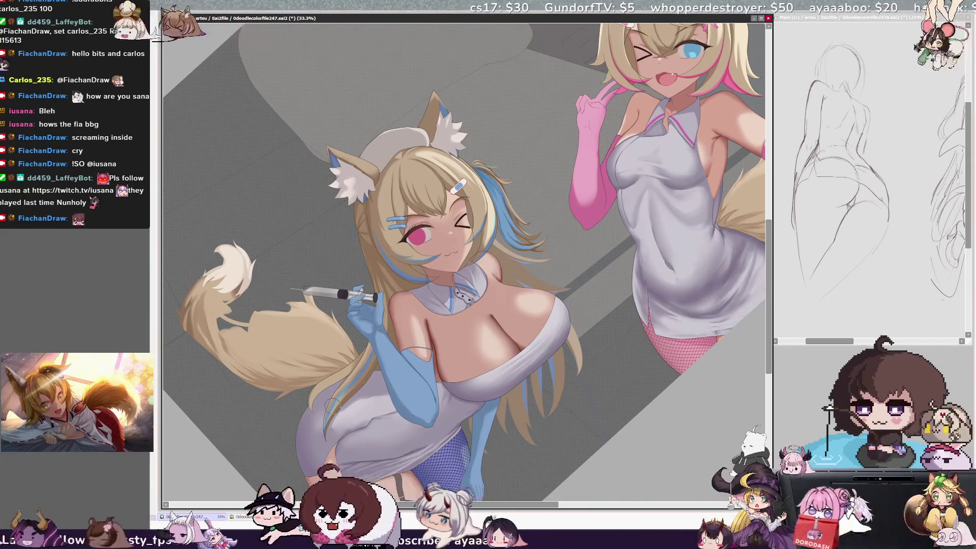
Zoom in on the syringe-holding fox girl and tilt the view counterclockwise.
drag(473, 506, 455, 507)
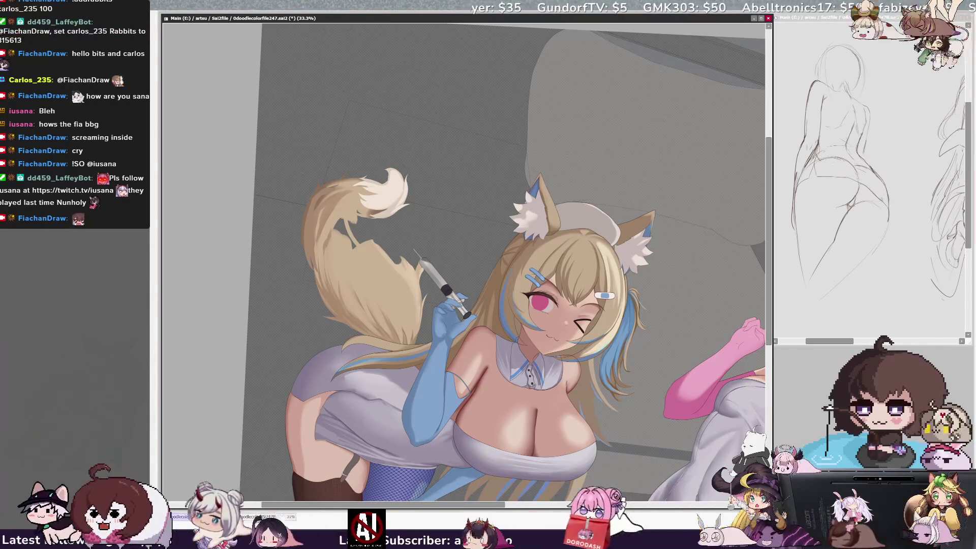
key(Delete)
key(Delete)
key(Delete)
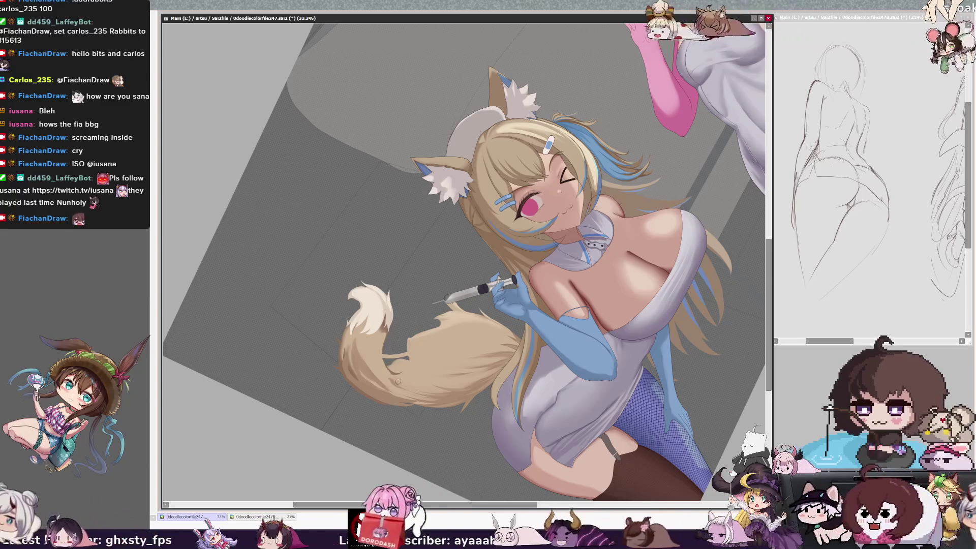
Soften the spiky fur tips on the tail's top edge with a smaller brush.
mouse_move(454, 290)
mouse_down()
mouse_move(457, 308)
mouse_move(470, 304)
mouse_move(462, 317)
mouse_up()
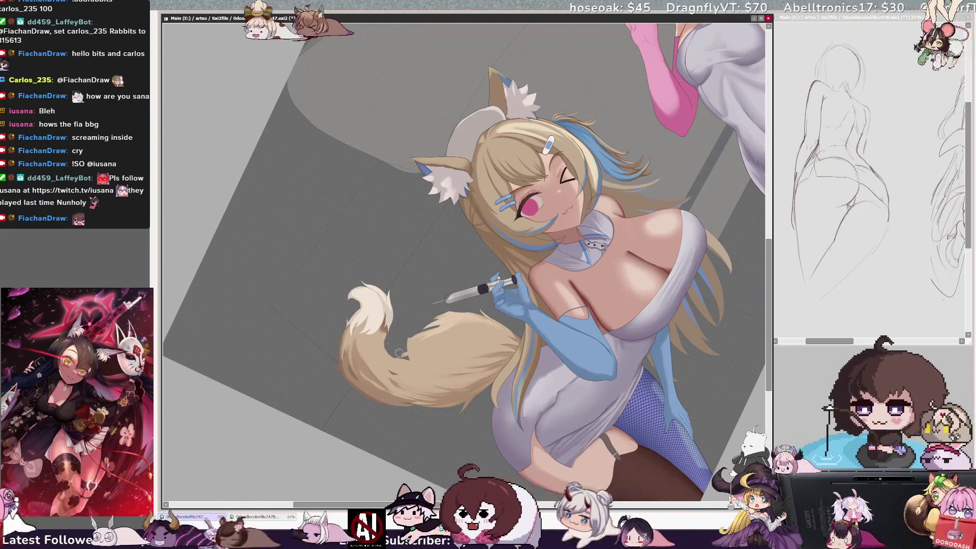
key(bracketleft)
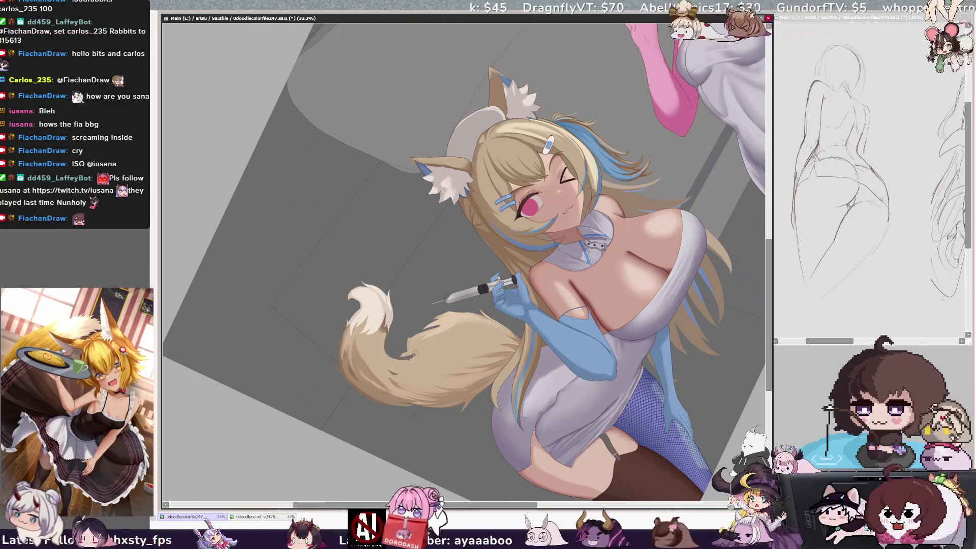
key(bracketleft)
key(bracketleft)
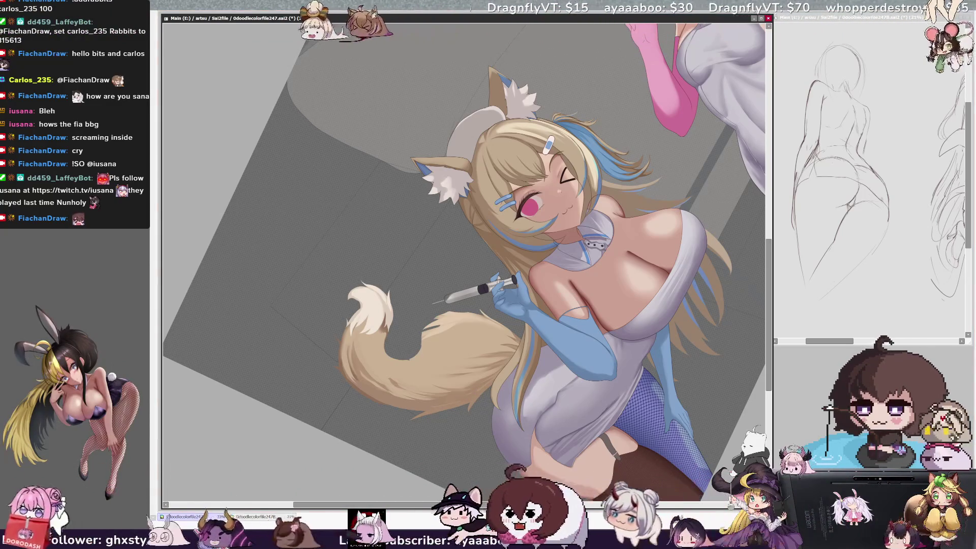
key(Delete)
key(Delete)
key(Delete)
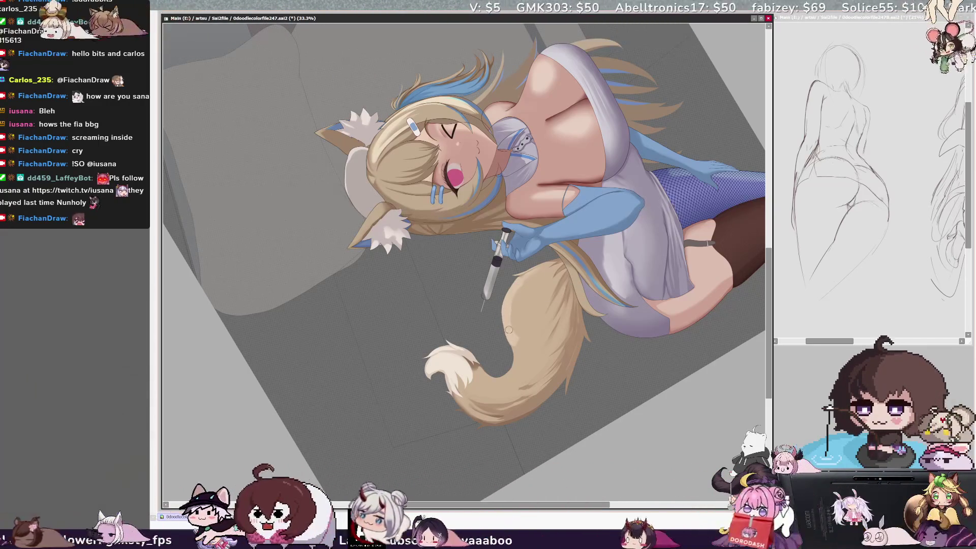
Enlarge the brush, turn the view upright and zoom out to 25% showing both nurses.
key(bracketright)
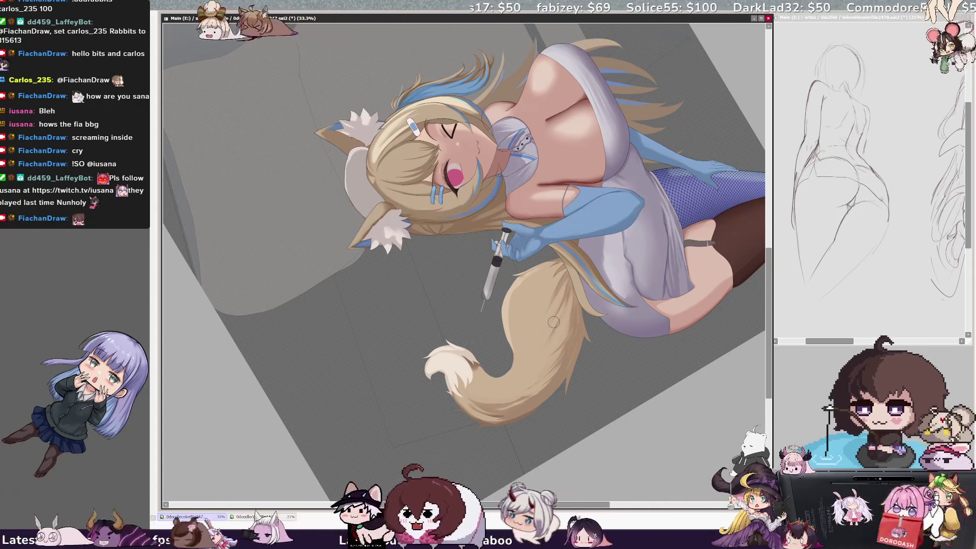
drag(553, 322, 331, 45)
drag(425, 101, 536, 130)
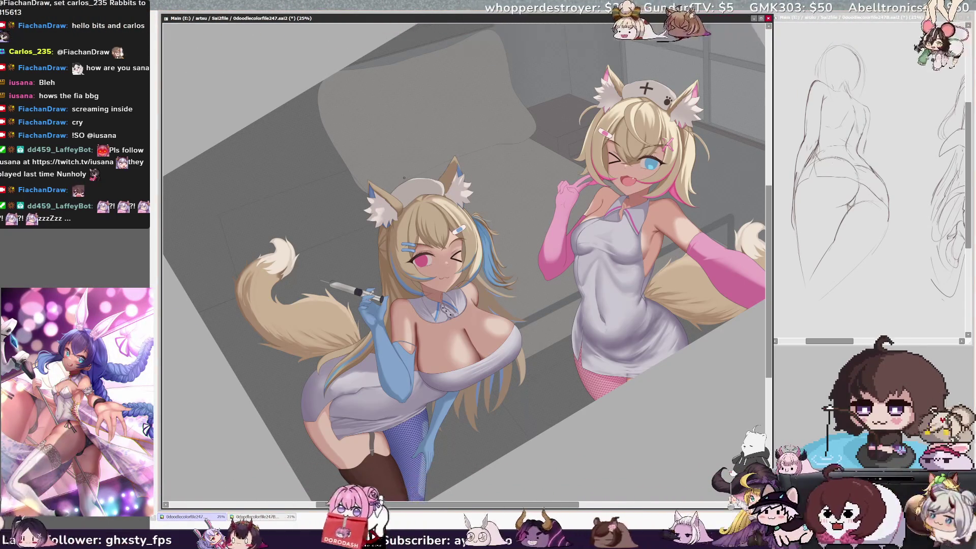
key(h)
key(h)
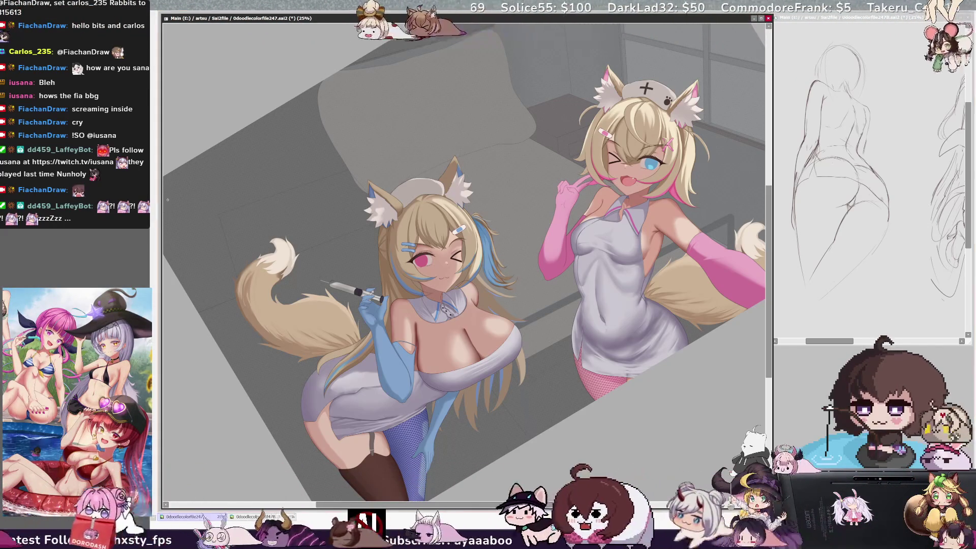
drag(430, 505, 410, 506)
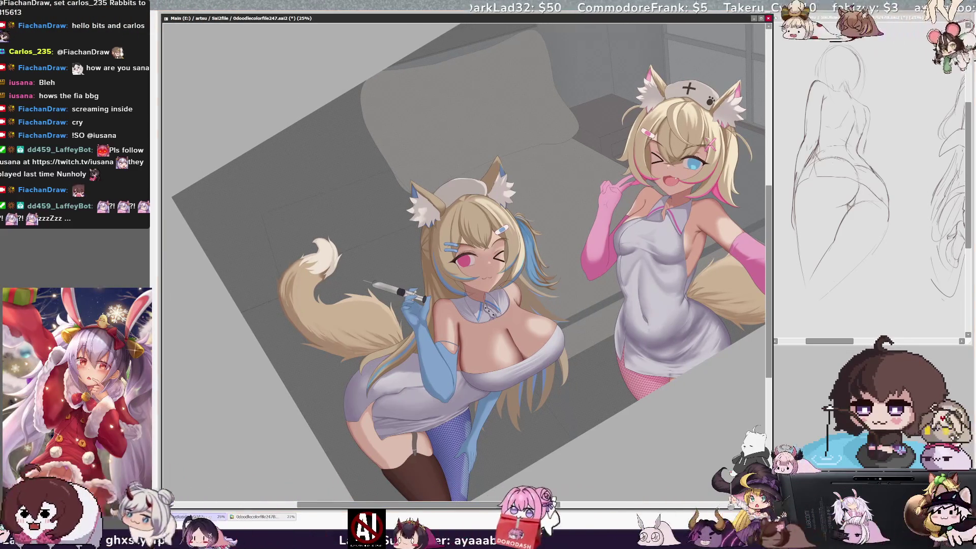
key(ctrl+plus)
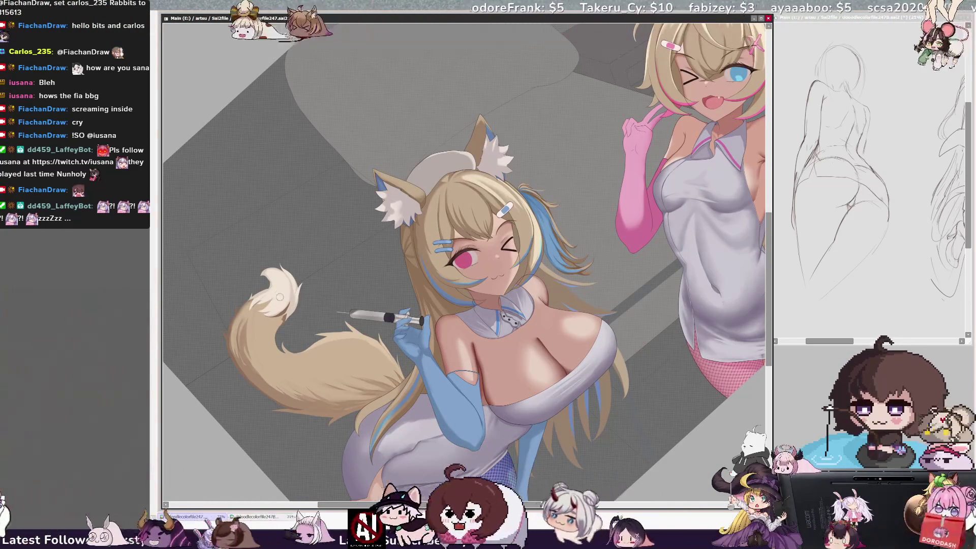
ctrl+shift+click(267, 307)
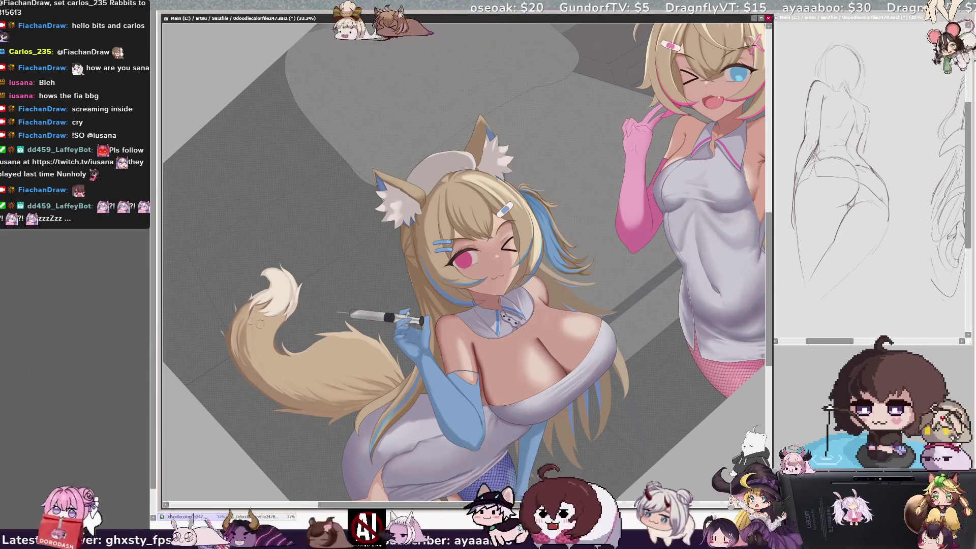
right_click(300, 322)
right_click(291, 329)
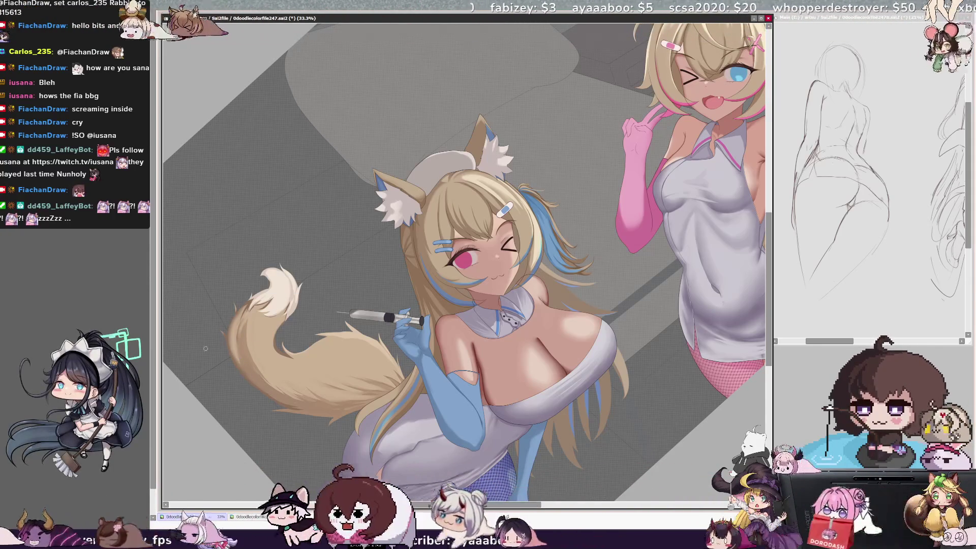
key(bracketright)
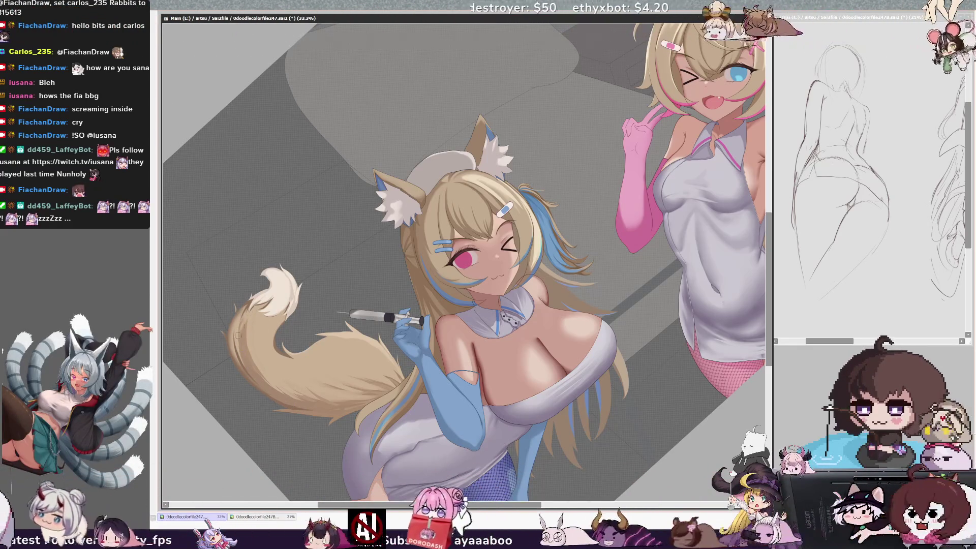
ctrl+shift+click(255, 307)
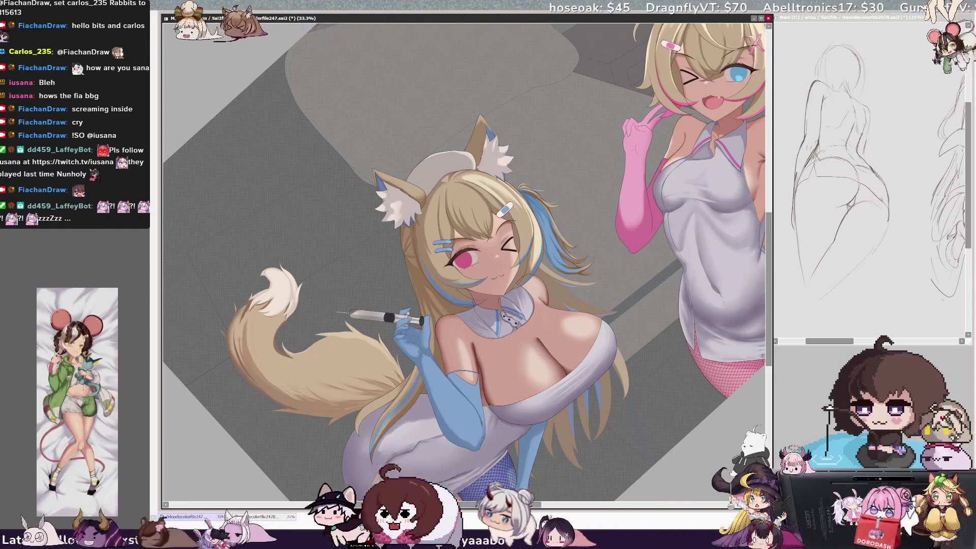
ctrl+shift+click(264, 305)
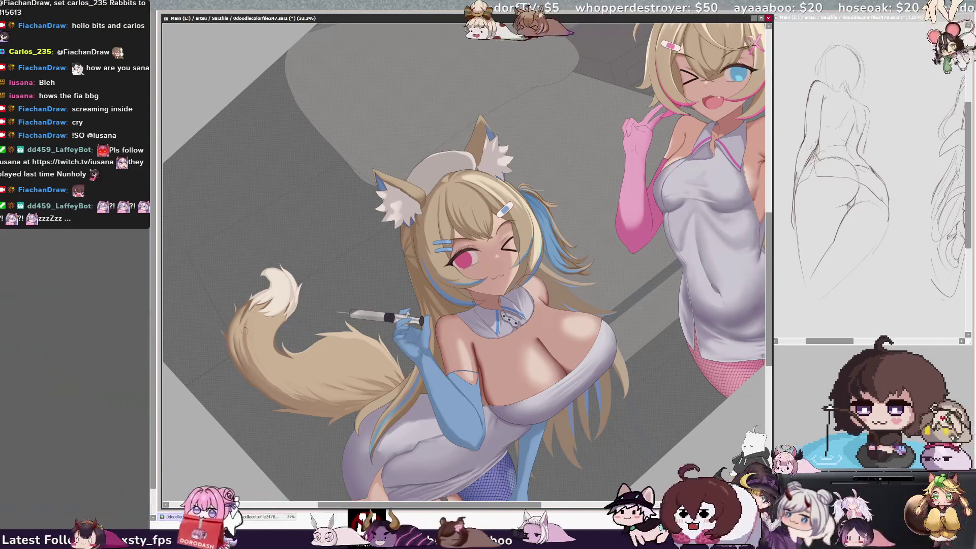
key(bracketleft)
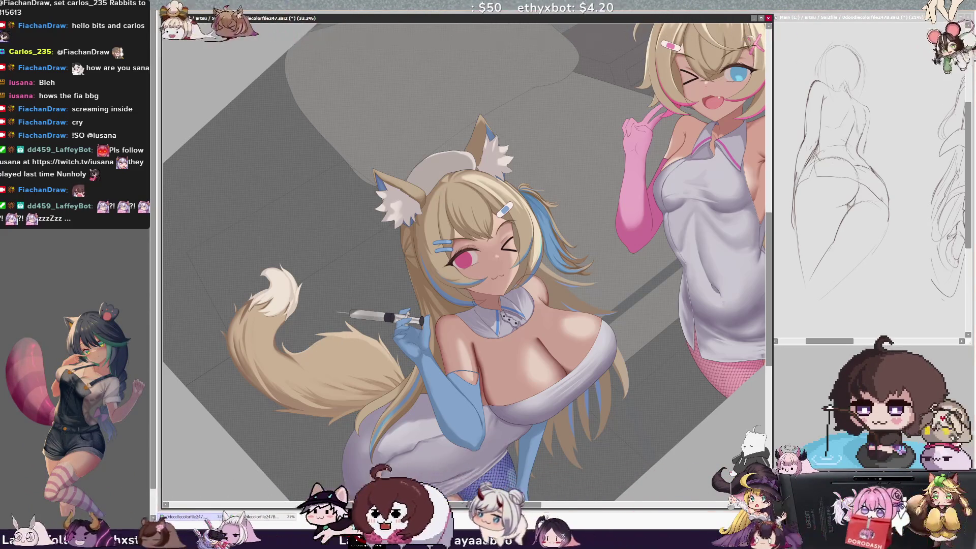
Tilt and zoom the view to 75% on the tail and syringe, setting brush size 148.
key(Delete)
key(Delete)
key(Delete)
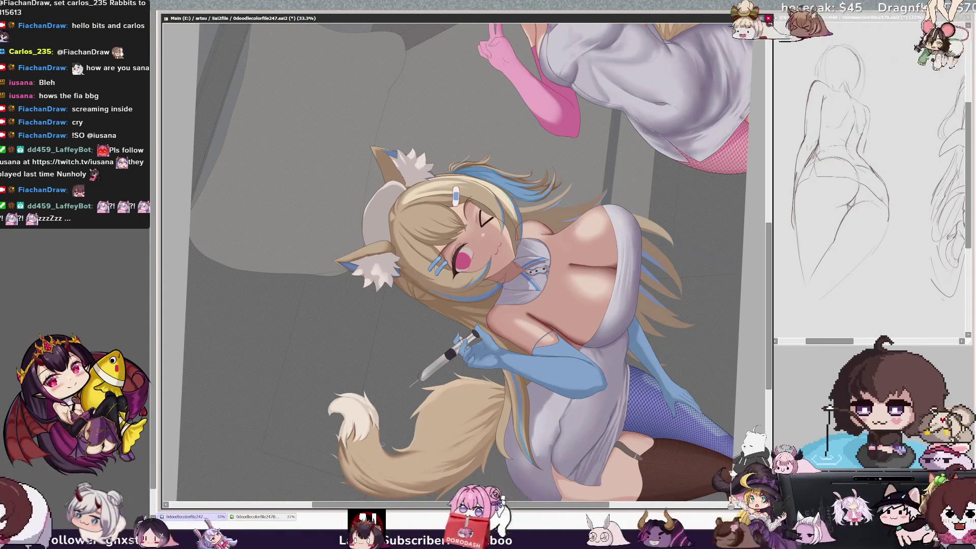
scroll(702, 373, down, 5)
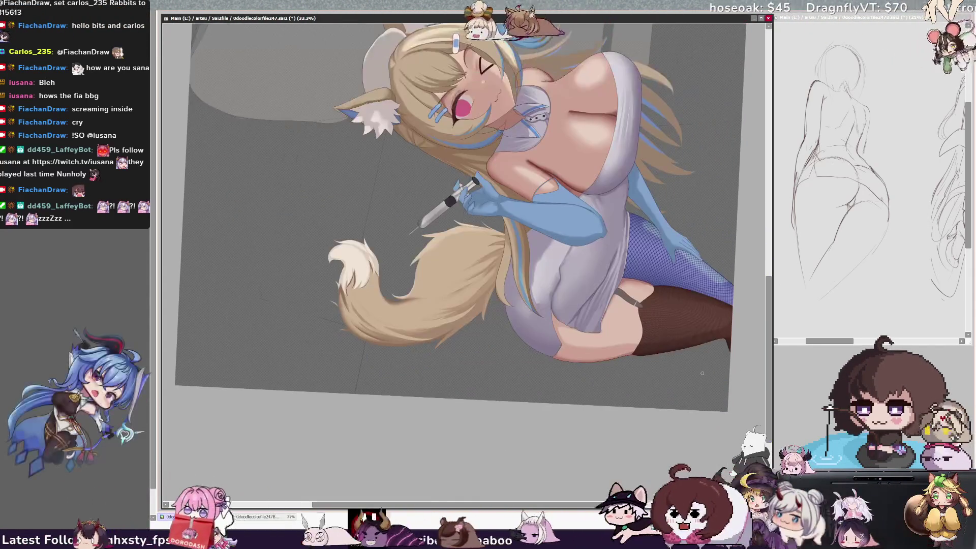
scroll(480, 249, up, 3)
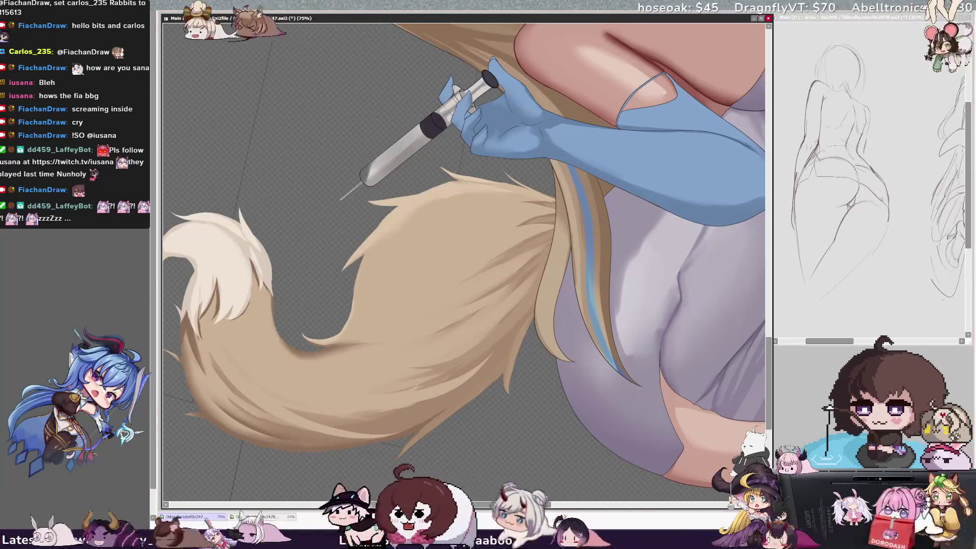
key(bracketright)
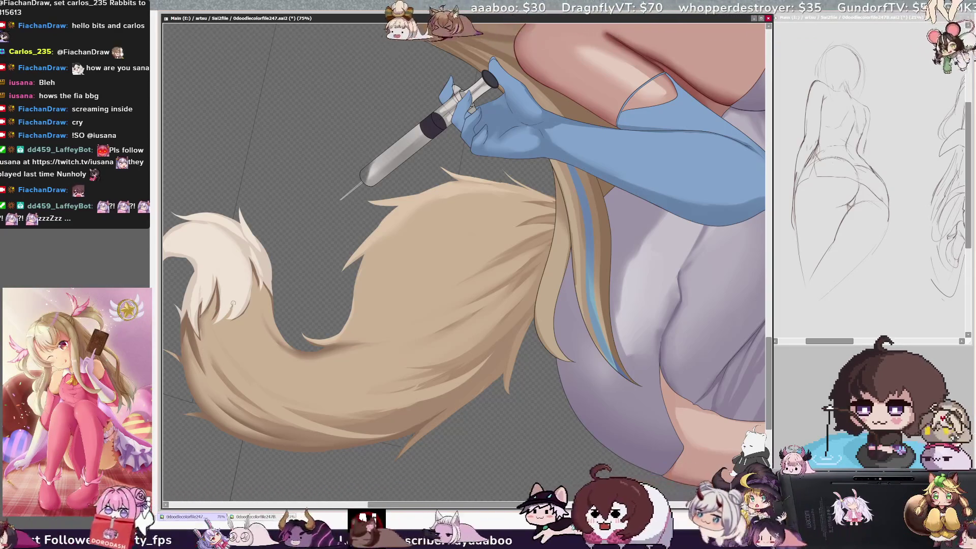
key(minus)
key(minus)
key(minus)
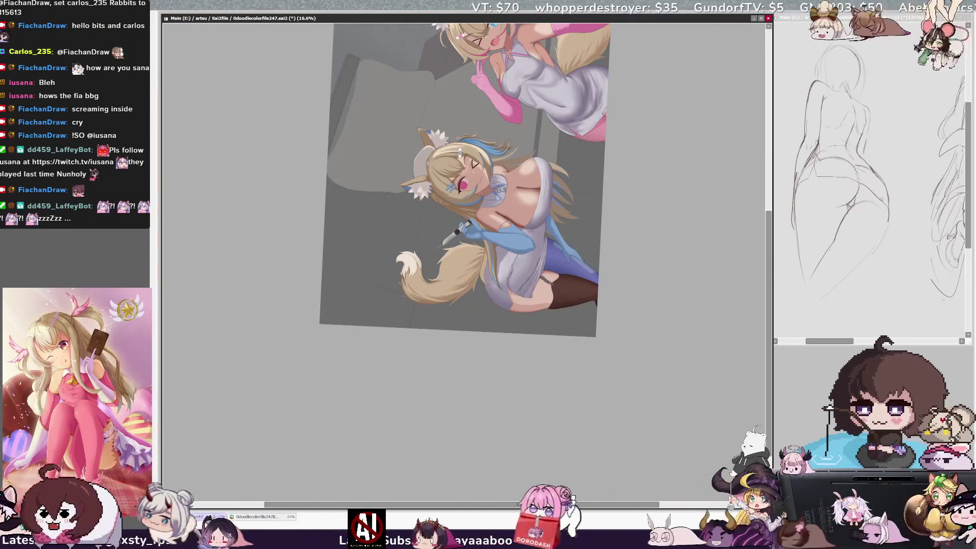
Tilt the view back and forth, mirror it to check composition, then zoom to 25% and pan.
key(End)
key(End)
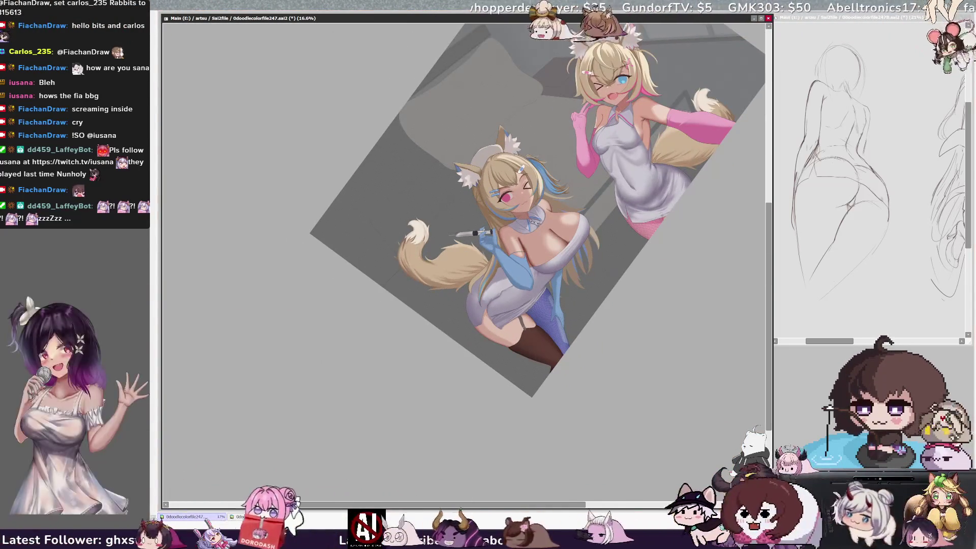
key(Delete)
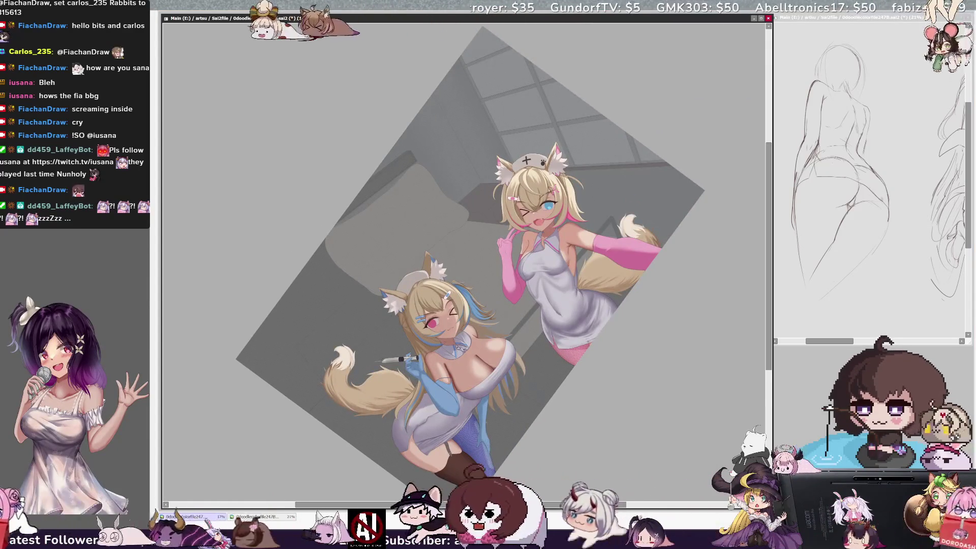
key(End)
key(End)
key(End)
key(End)
key(Delete)
key(Delete)
key(h)
key(h)
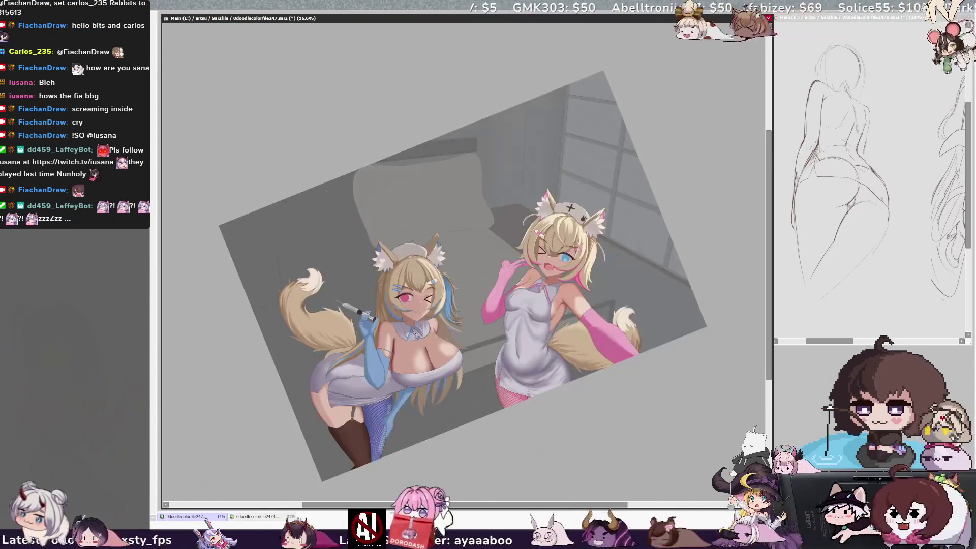
key(Page_Up)
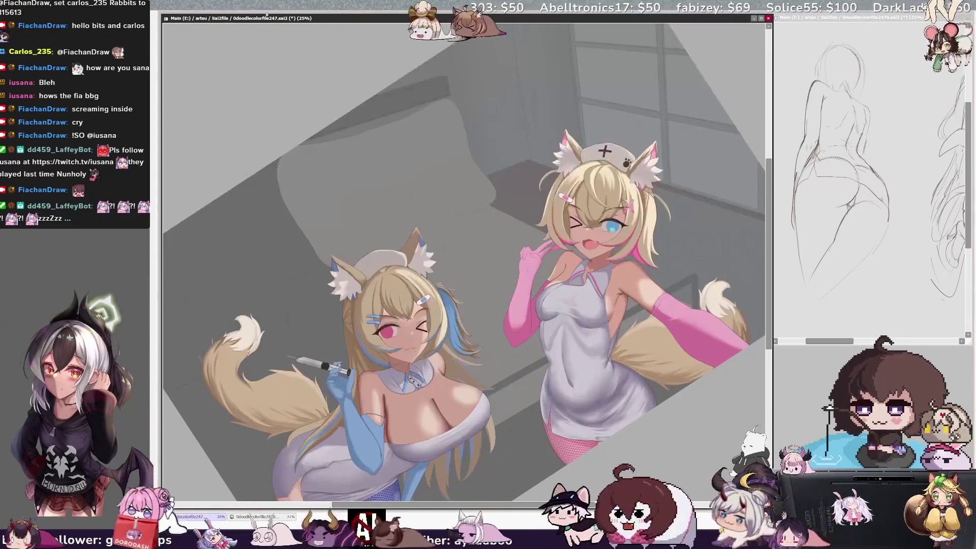
scroll(463, 264, down, 3)
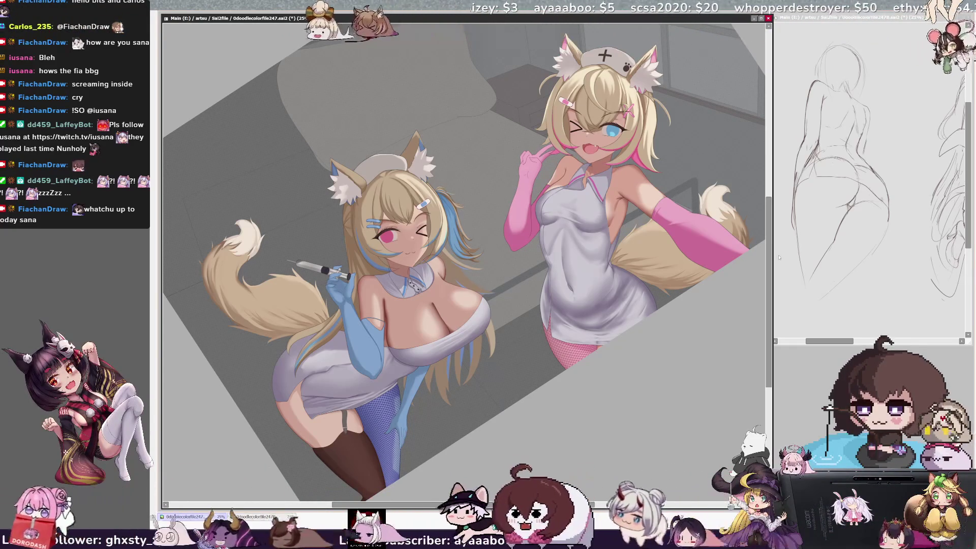
scroll(397, 107, down, 1)
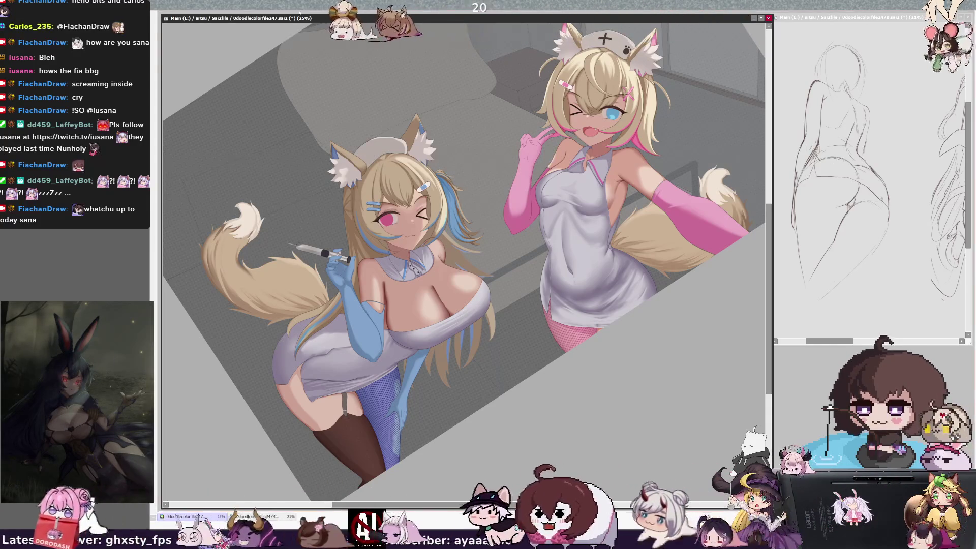
key(Delete)
key(Delete)
key(Delete)
key(Delete)
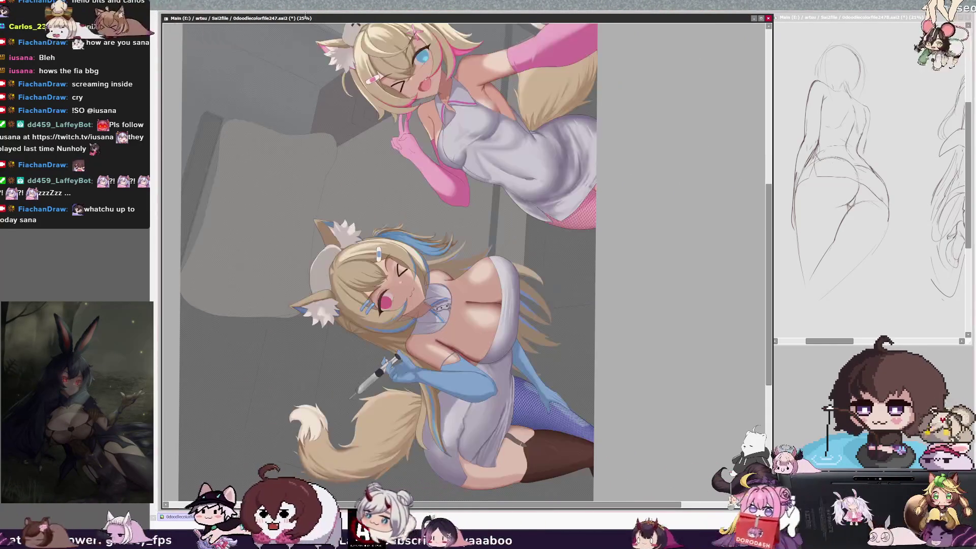
scroll(386, 254, down, 2)
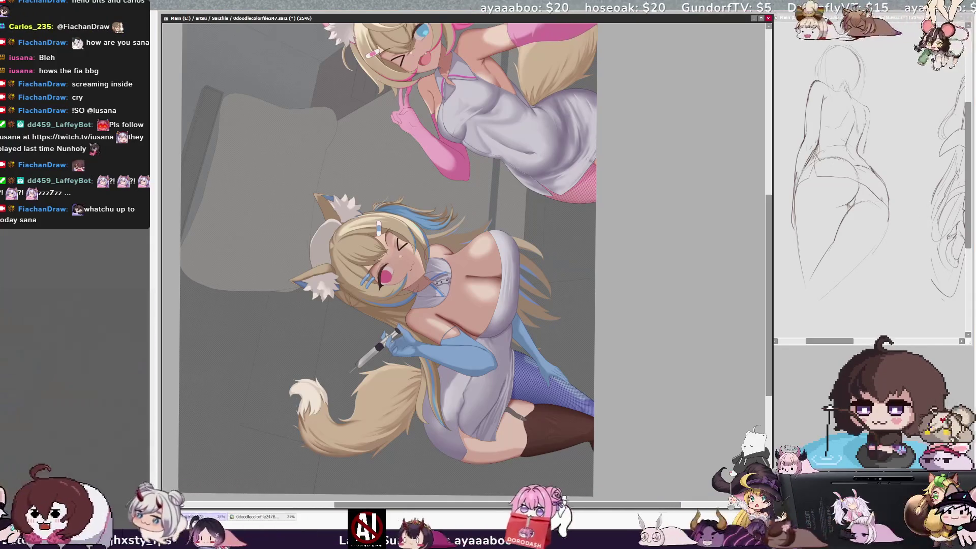
key(ctrl+z)
key(ctrl+y)
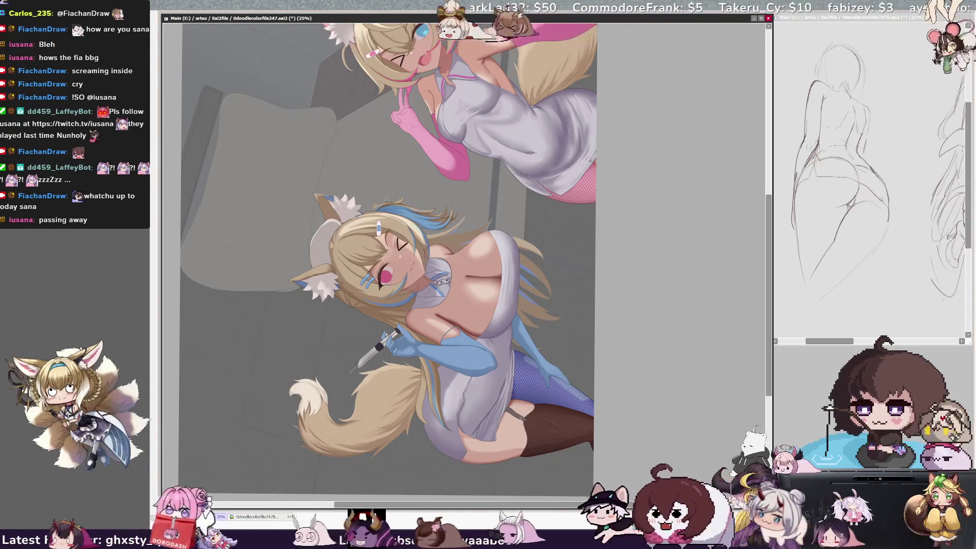
key(End)
key(End)
key(End)
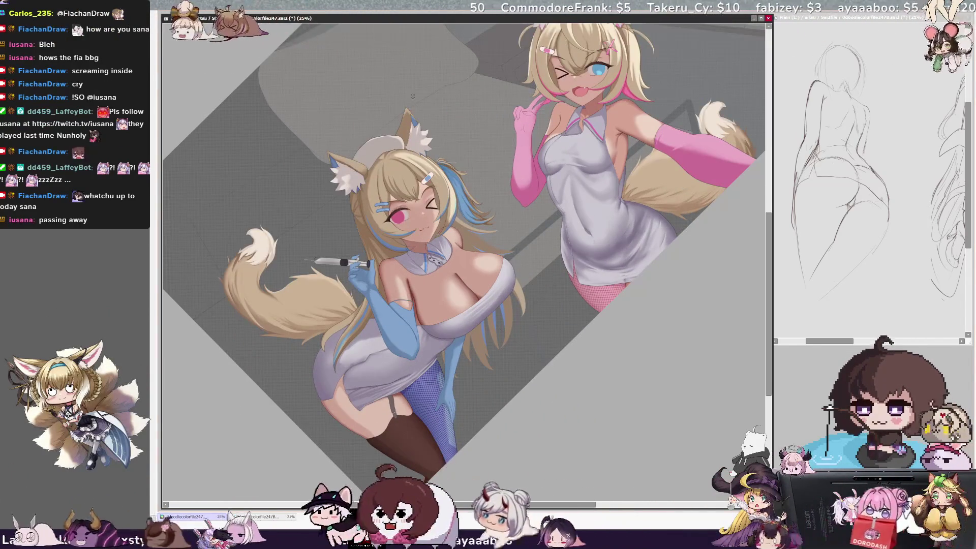
Ease the view tilt, check a mirrored view, zoom to 33.3% and set brush size 84.
key(Delete)
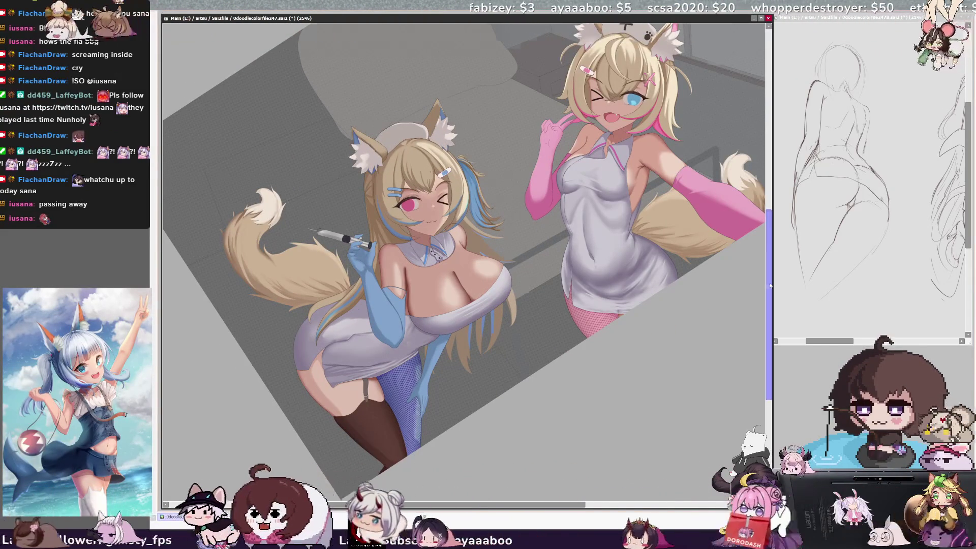
scroll(768, 277, up, 2)
key(h)
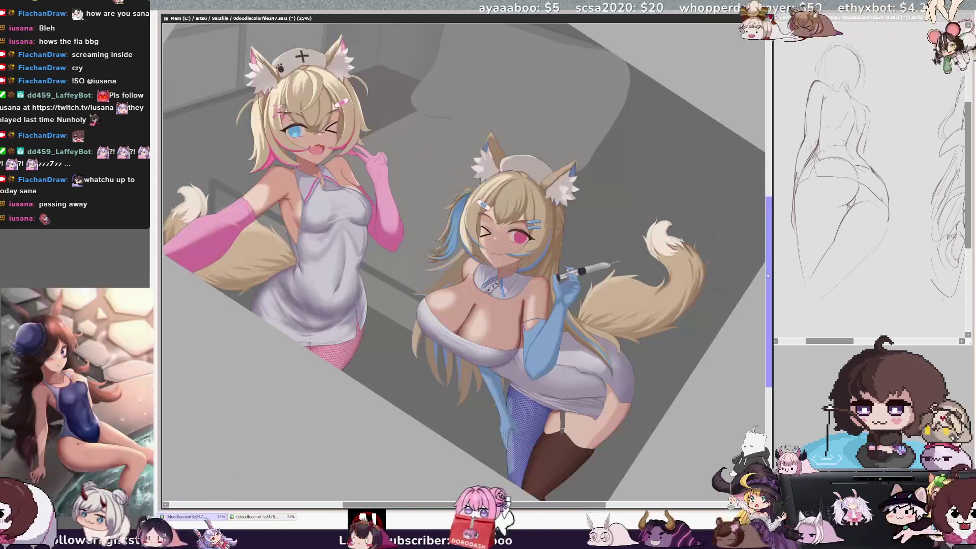
key(h)
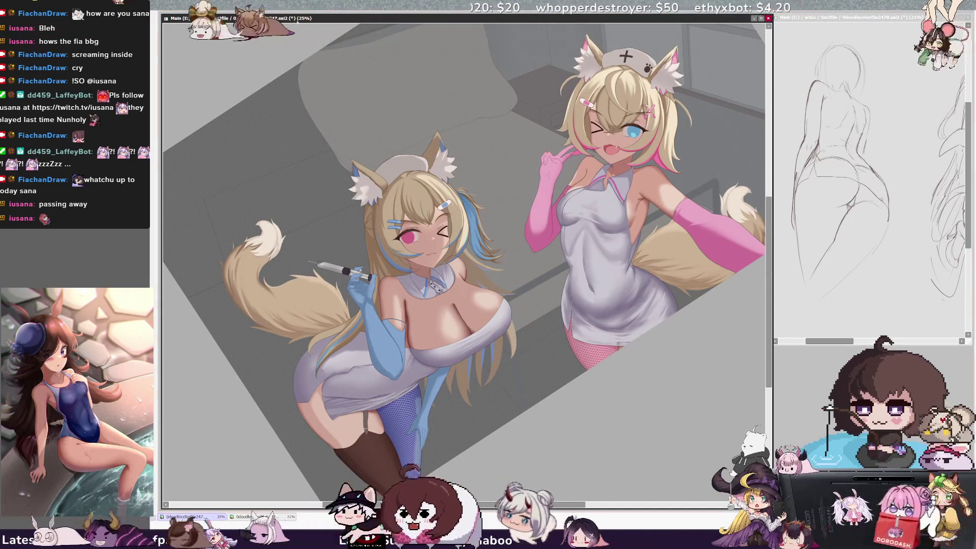
key(ctrl+plus)
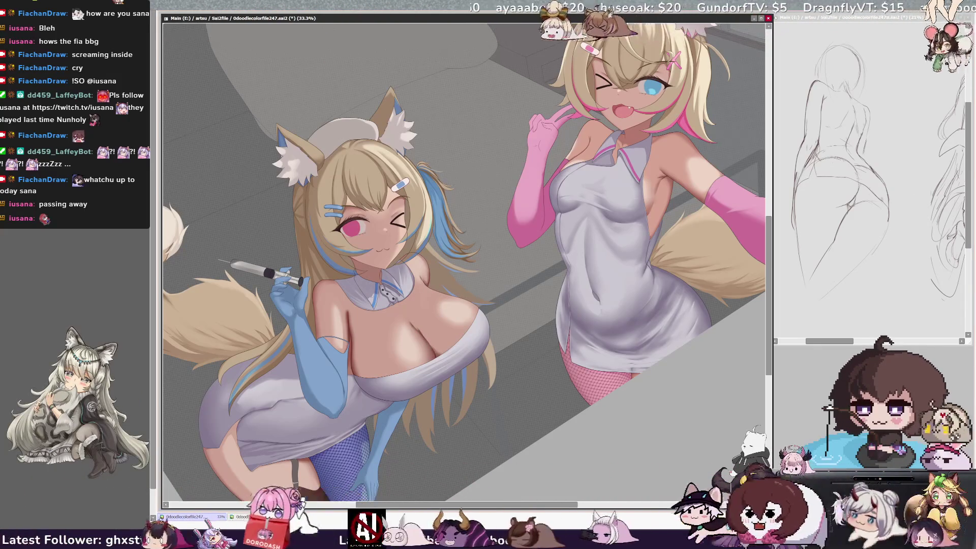
key(bracketright)
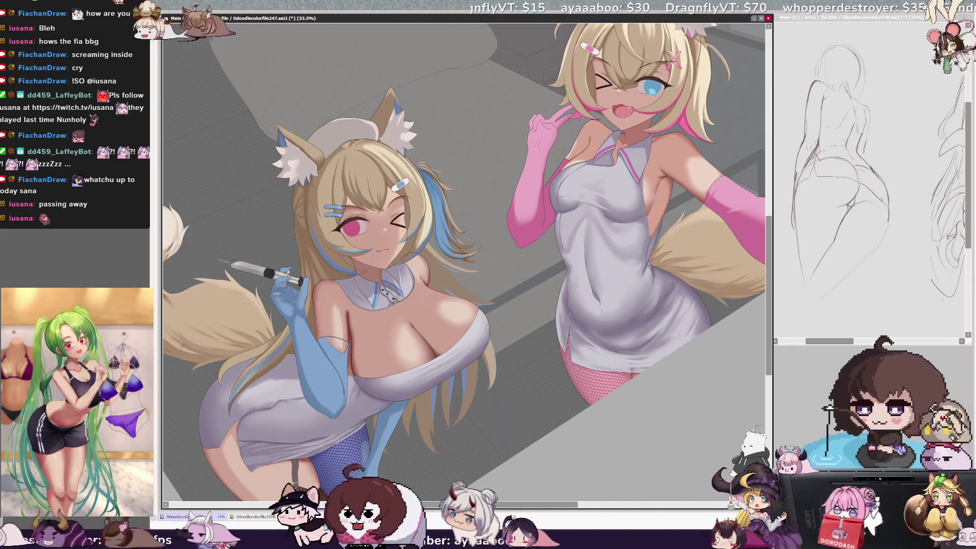
scroll(477, 198, up, 3)
Stroke a short dark crease on the syringe nurse's chest at brush size 43, then flip-check the upright view.
key(bracketright)
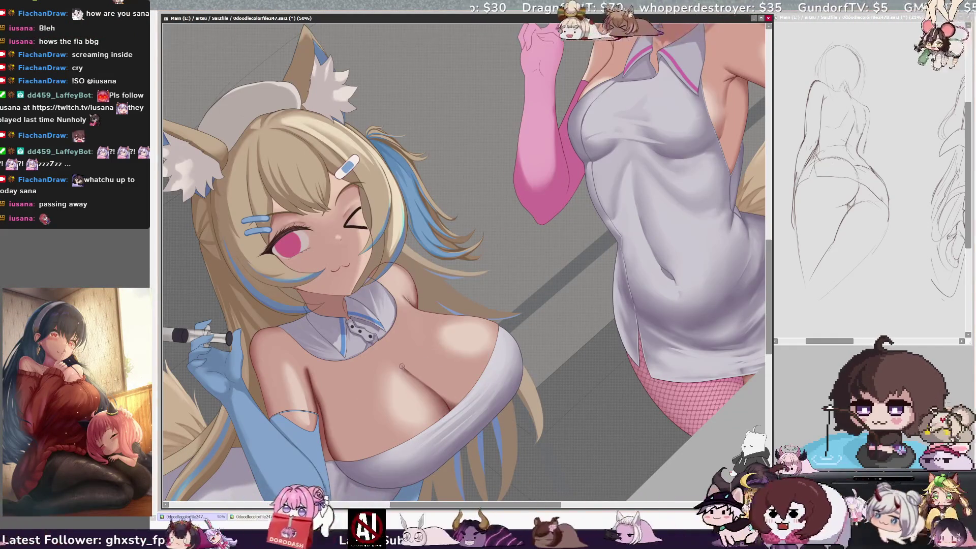
drag(402, 368, 412, 374)
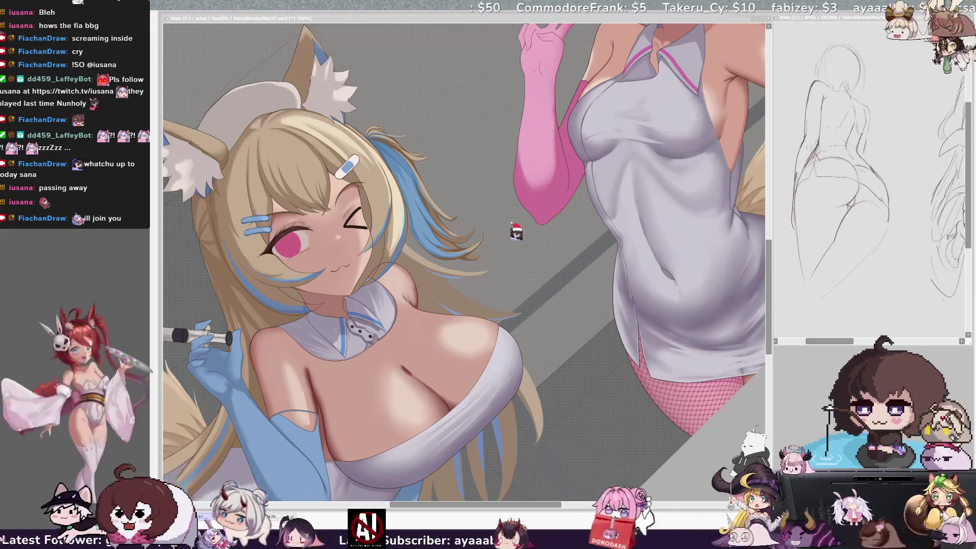
key(Home)
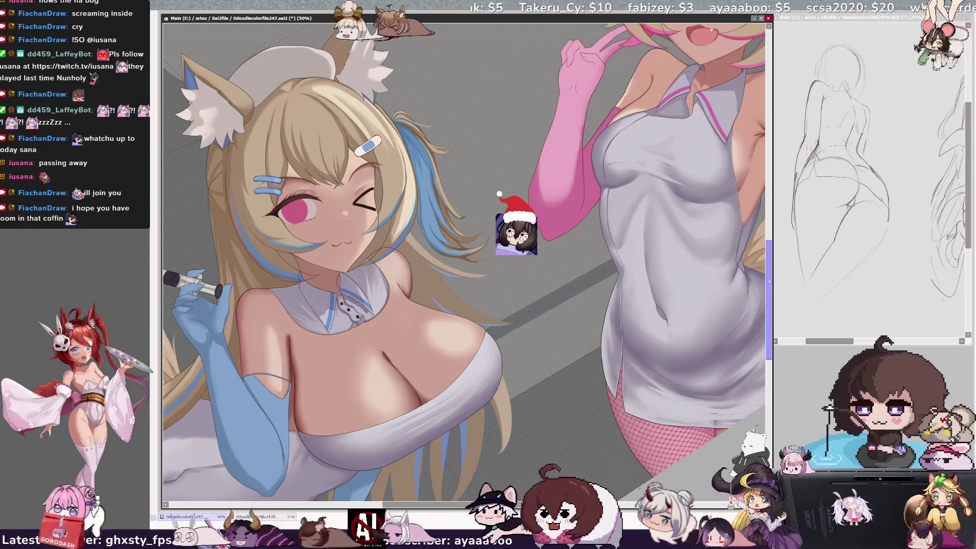
scroll(386, 330, down, 2)
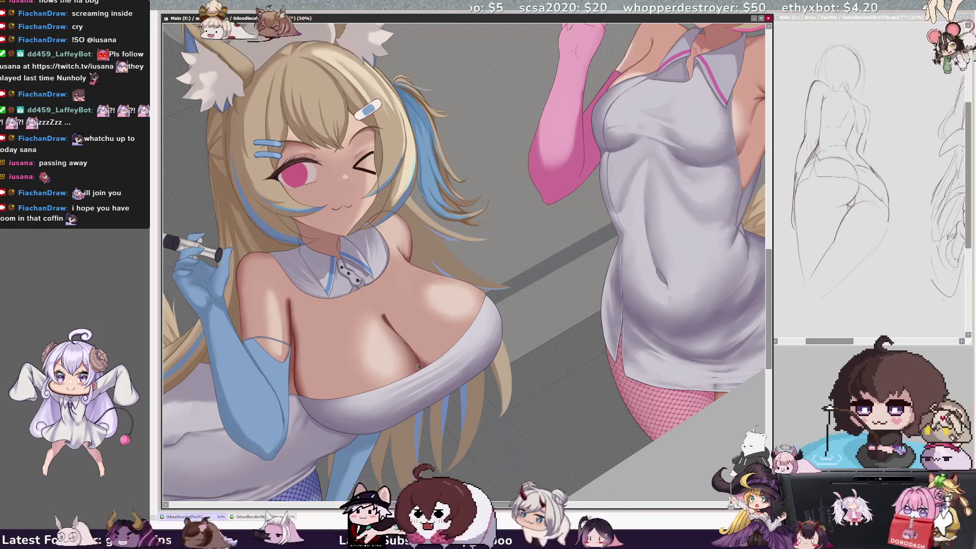
key(h)
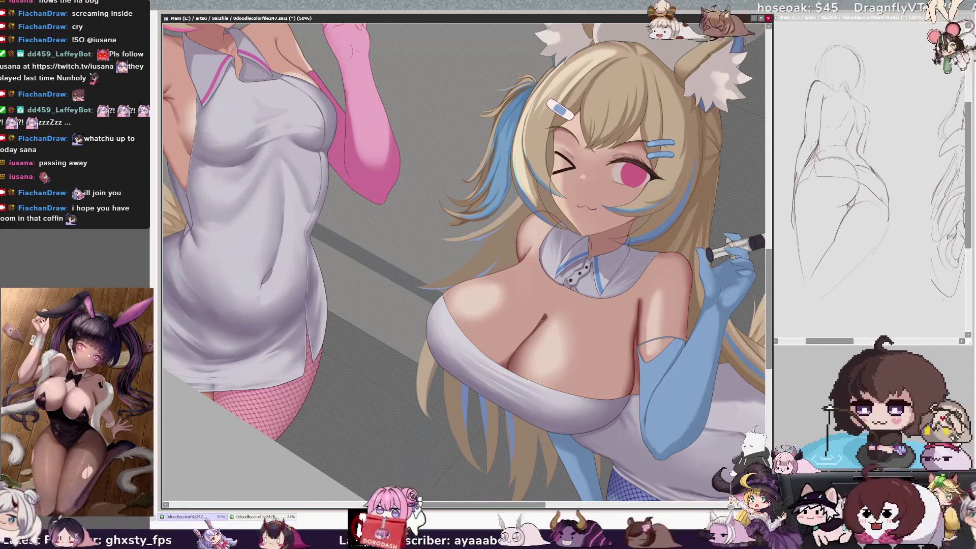
key(h)
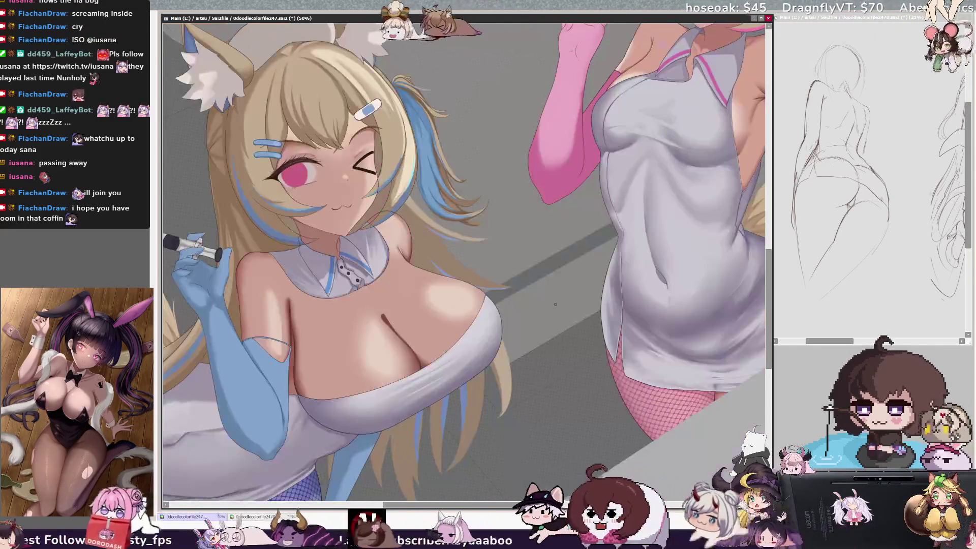
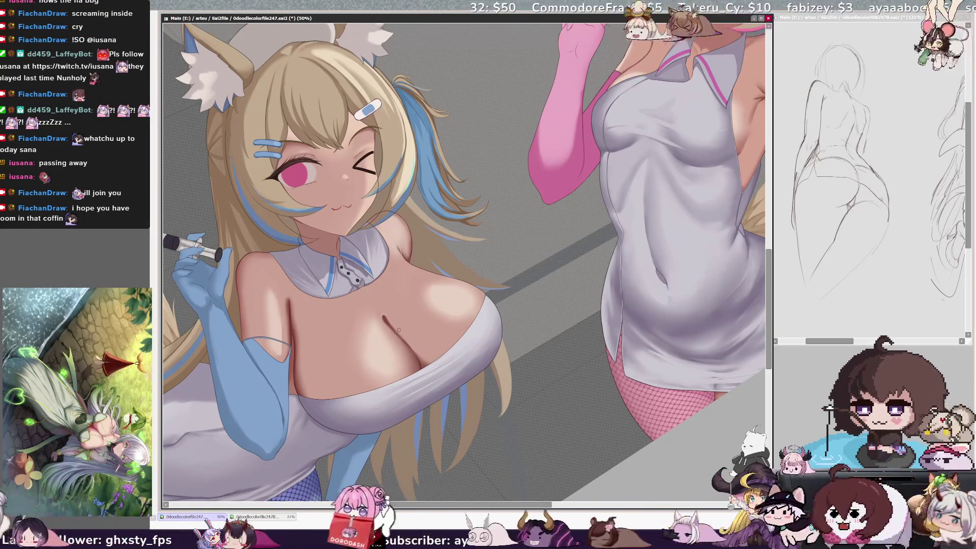
Mirror the view to check the drawing, resize the brush, tilt the view, and pick Layer59.
key(h)
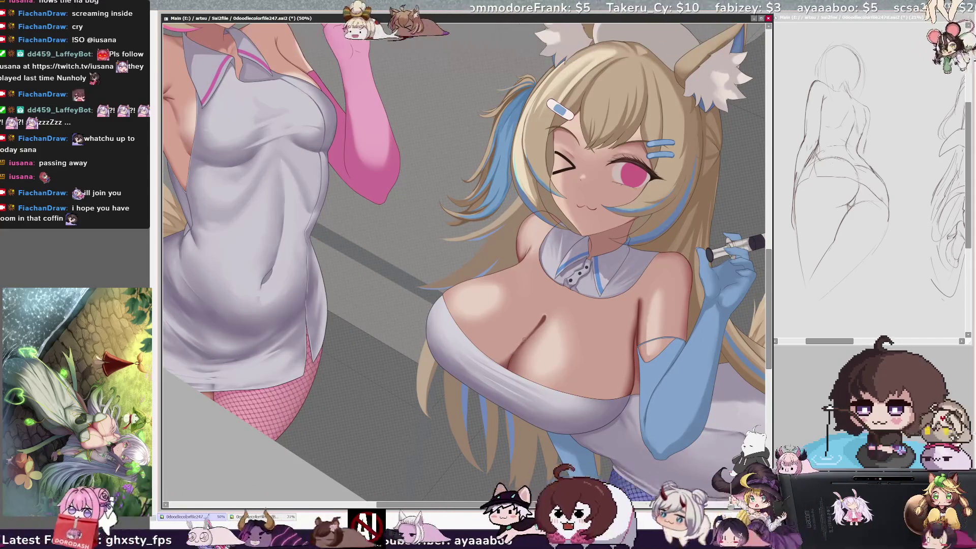
key(h)
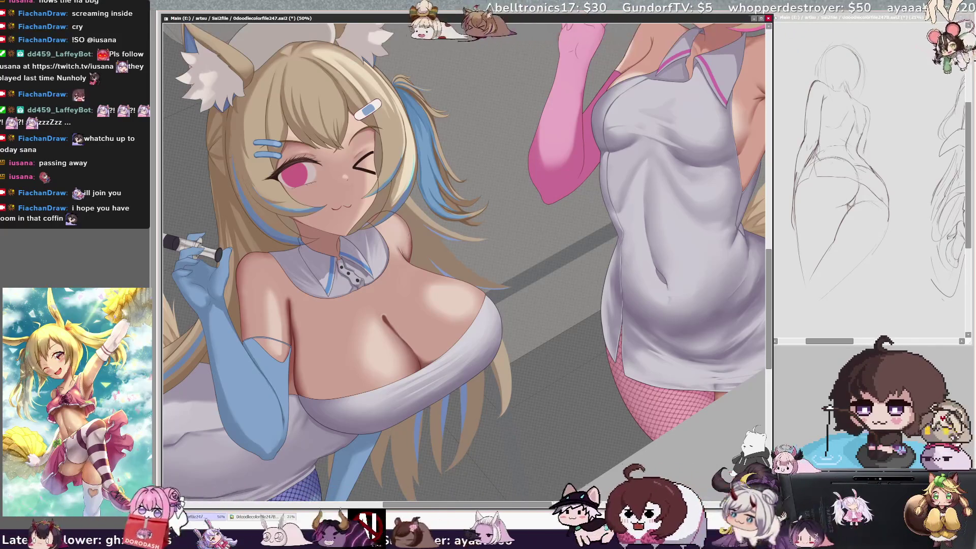
key(bracketleft)
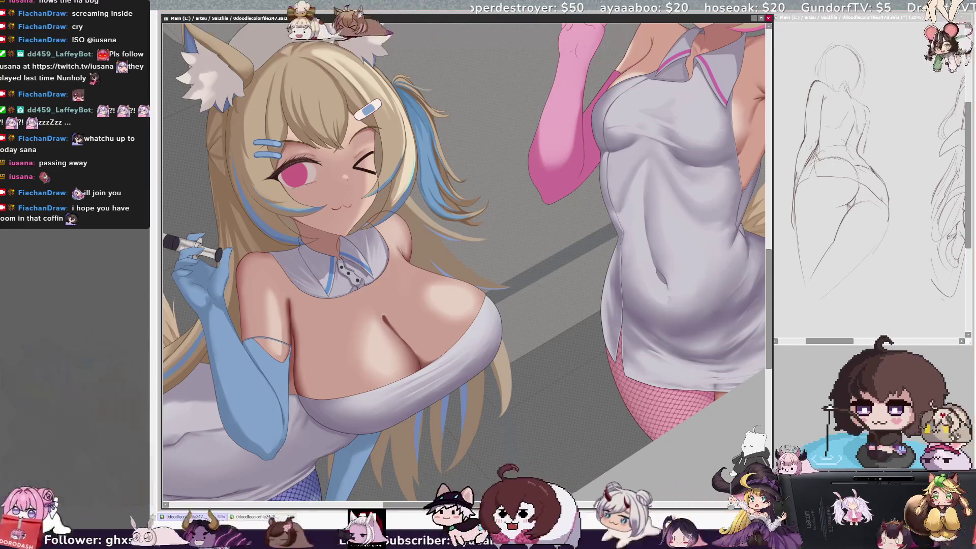
key(Delete)
key(Delete)
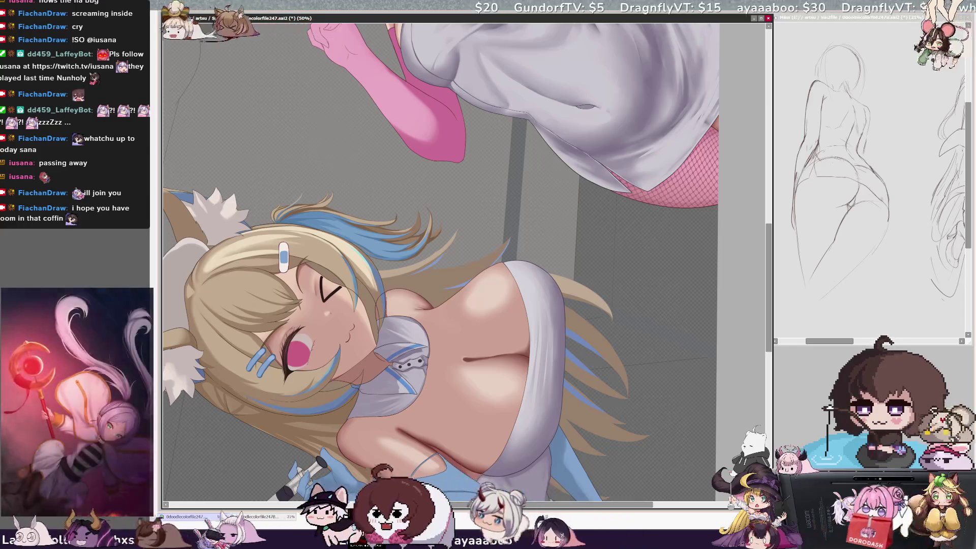
ctrl+shift+click(391, 295)
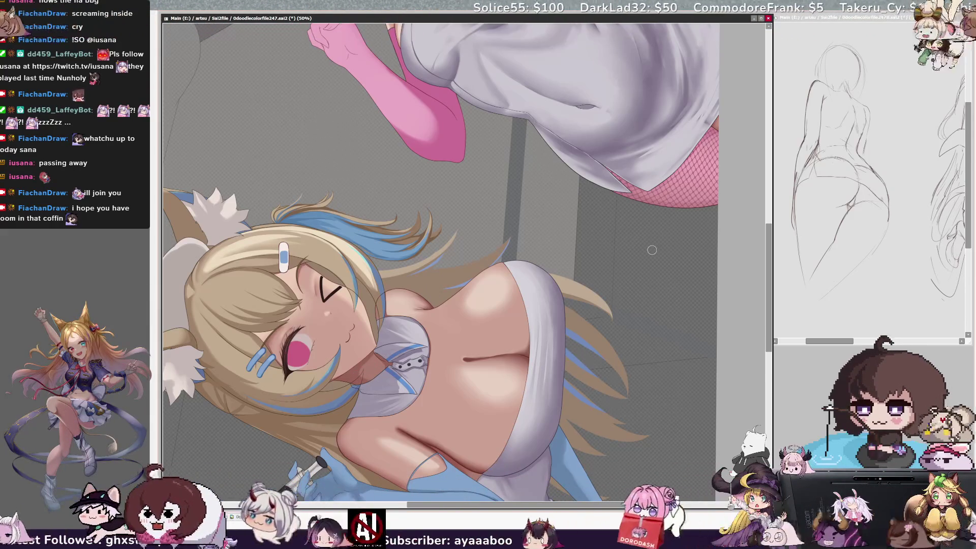
Rotate the view back near upright and paint a shading stroke on the syringe nurse's chest.
scroll(651, 250, down, 5)
scroll(670, 259, up, 3)
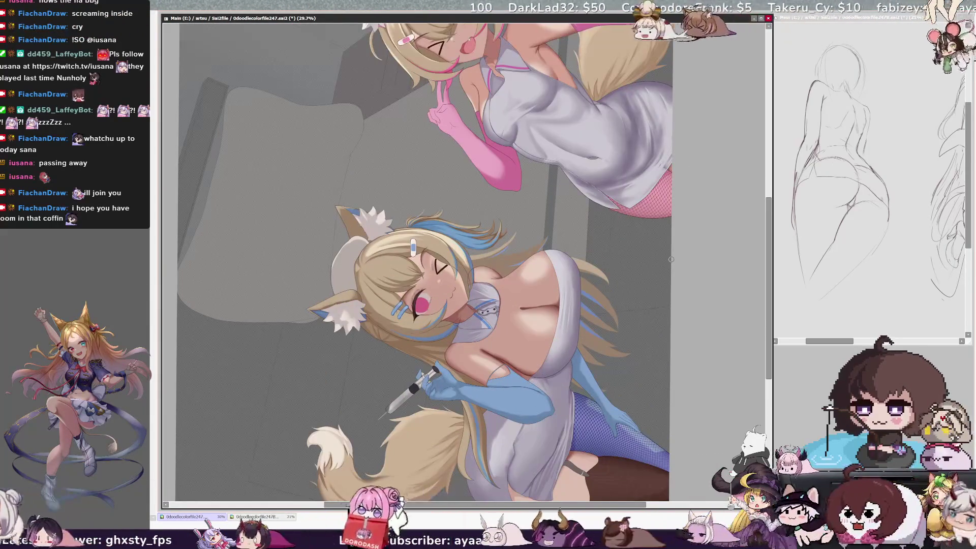
key(End)
key(End)
key(End)
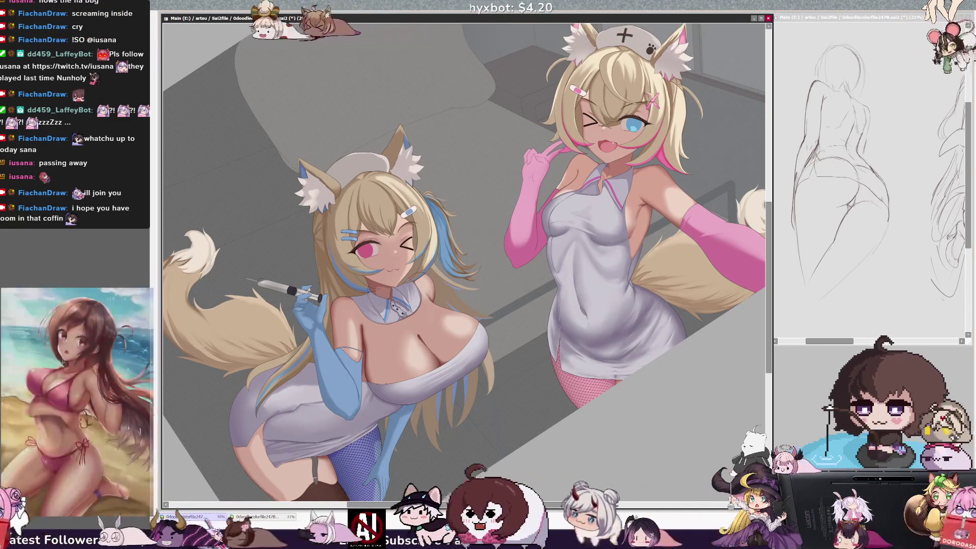
scroll(657, 254, up, 2)
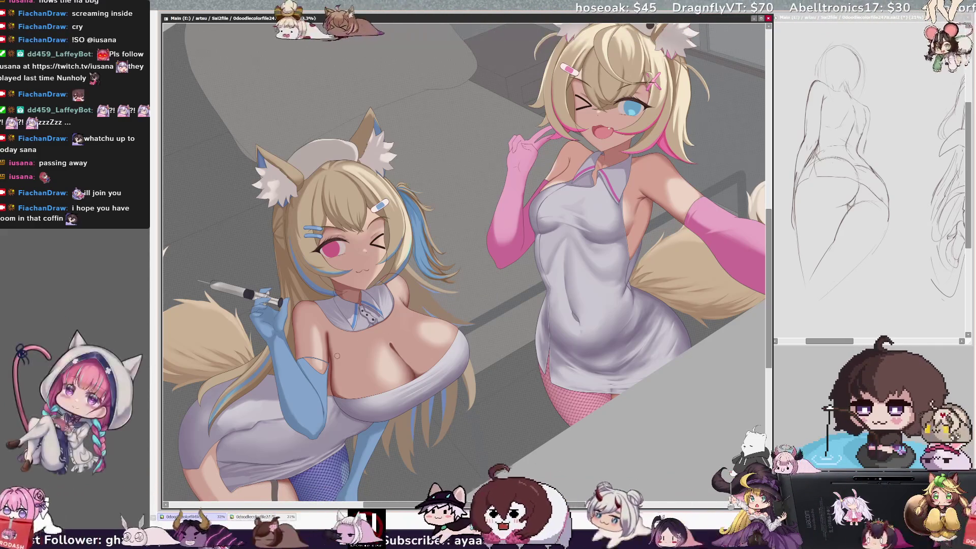
drag(336, 356, 297, 405)
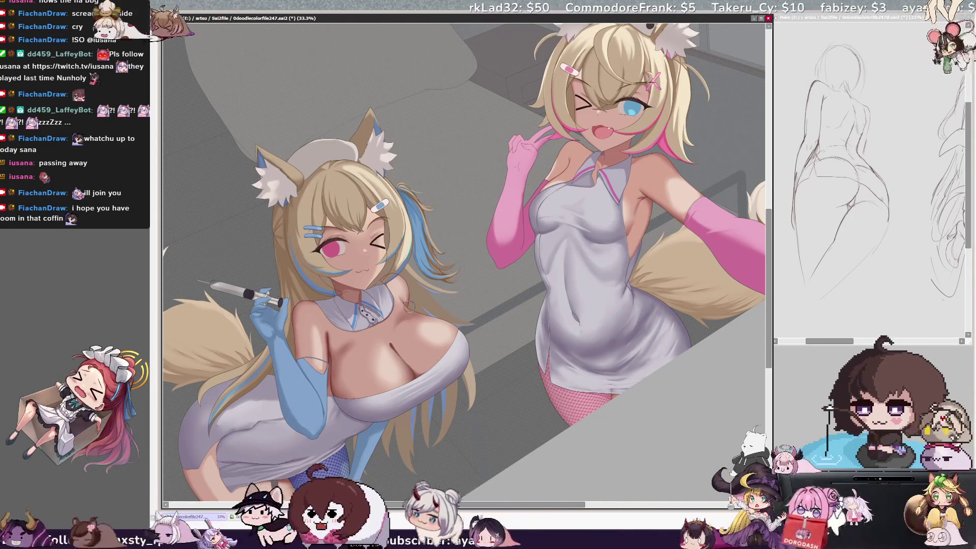
Pick Layer59 from the canvas again and rotate the view counterclockwise.
ctrl+alt+click(418, 300)
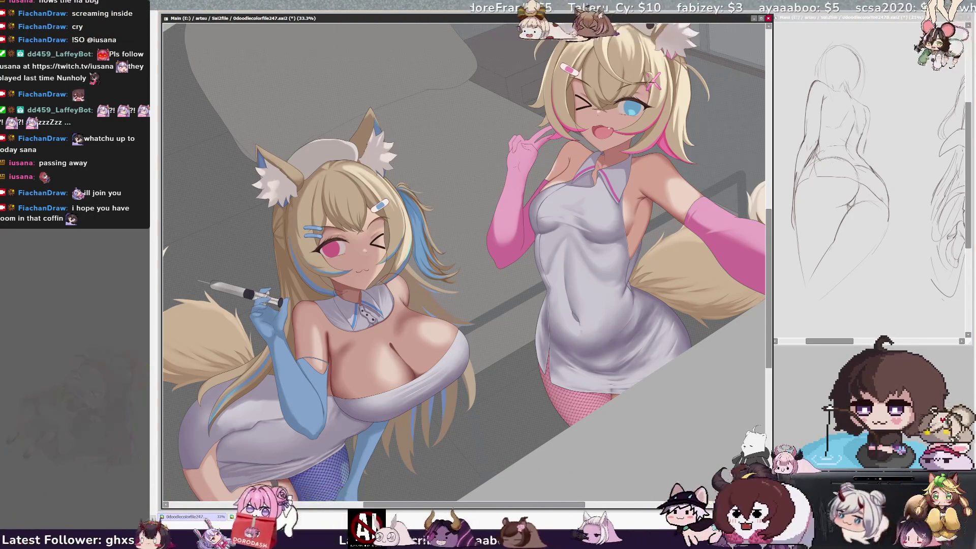
key(Delete)
key(Delete)
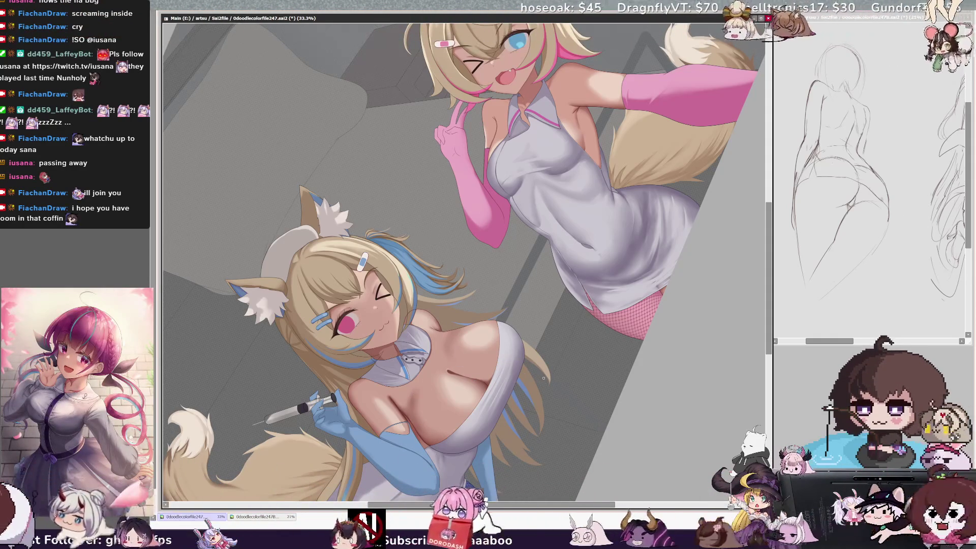
scroll(543, 380, down, 3)
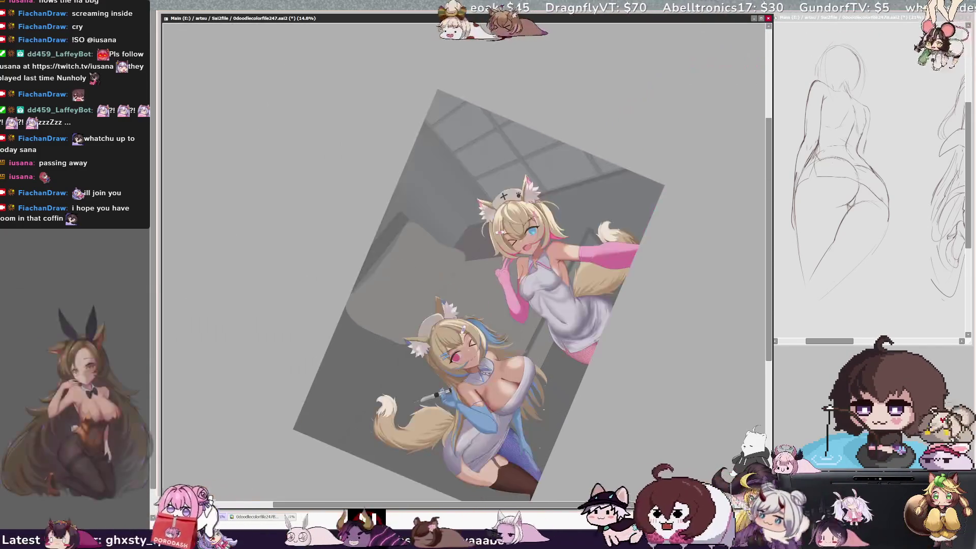
scroll(563, 316, up, 3)
scroll(562, 316, up, 1)
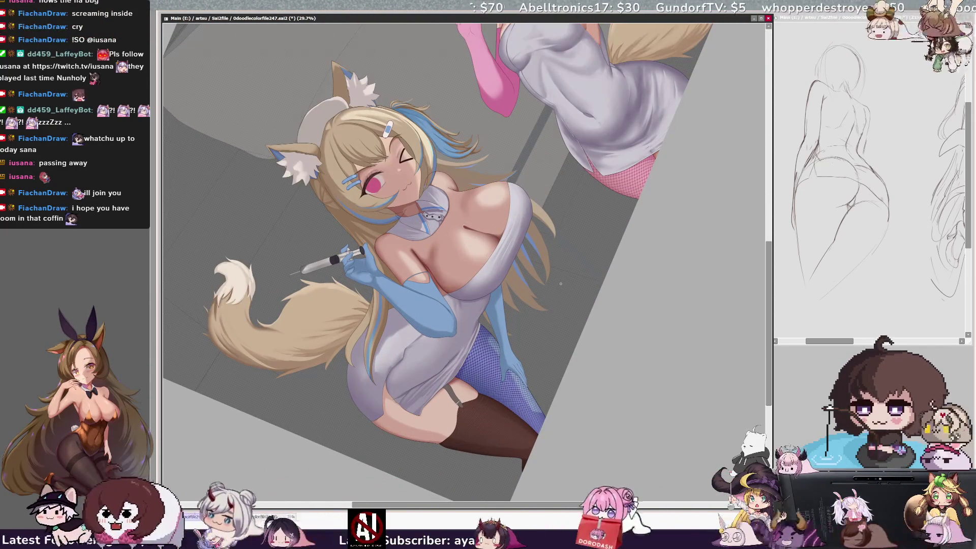
scroll(560, 283, down, 2)
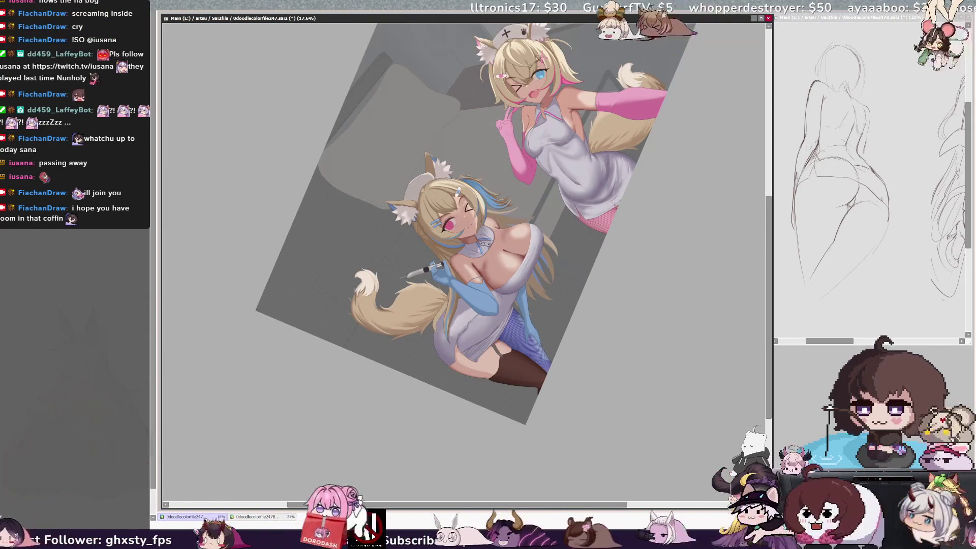
scroll(561, 283, up, 1)
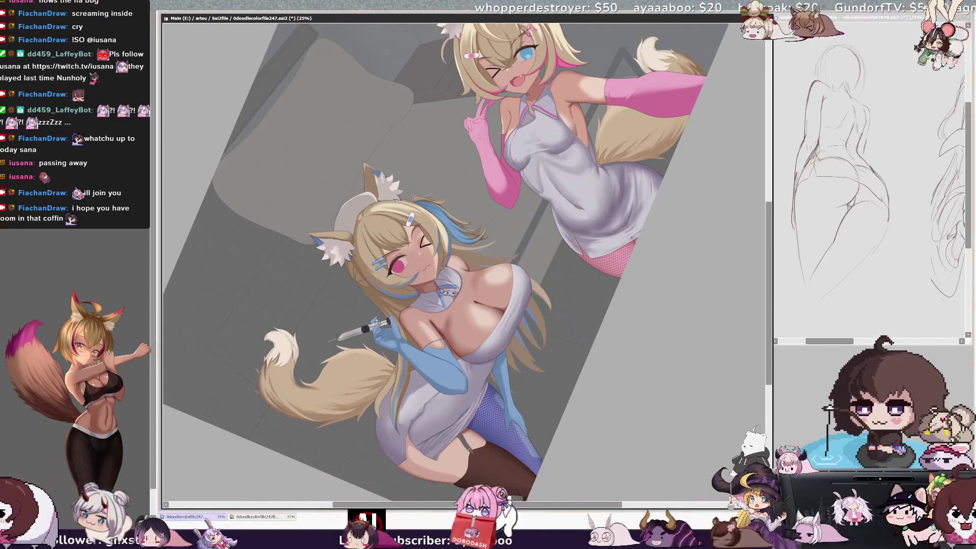
key(End)
key(End)
key(End)
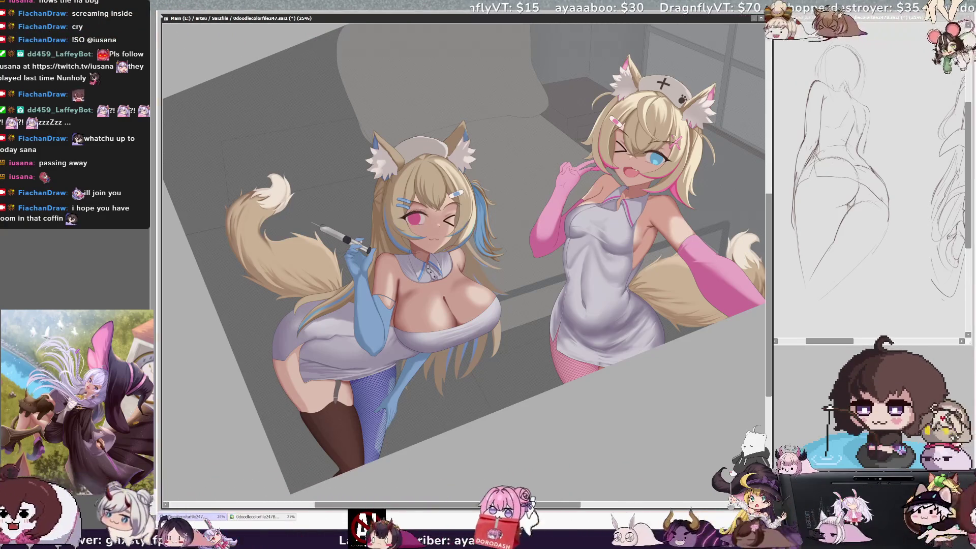
key(minus)
key(minus)
key(minus)
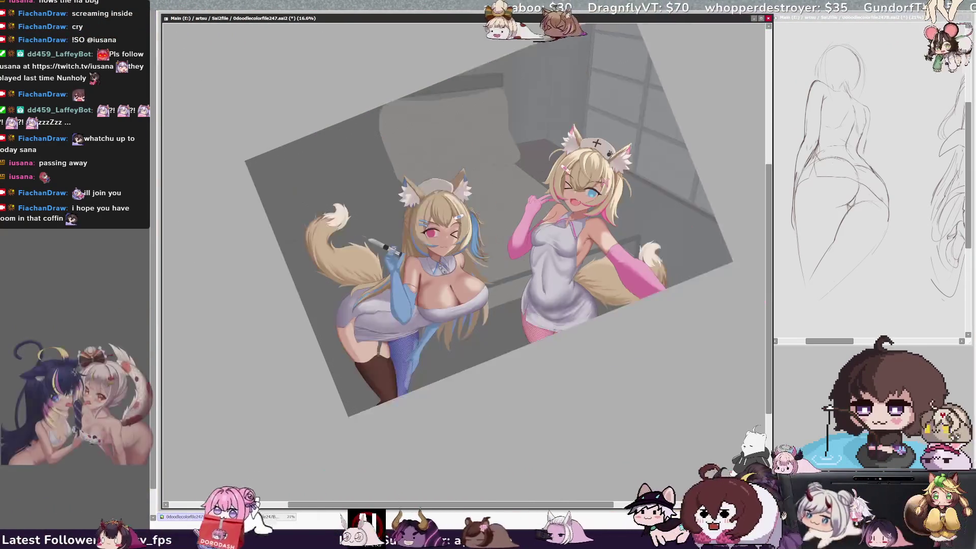
key(plus)
key(plus)
key(plus)
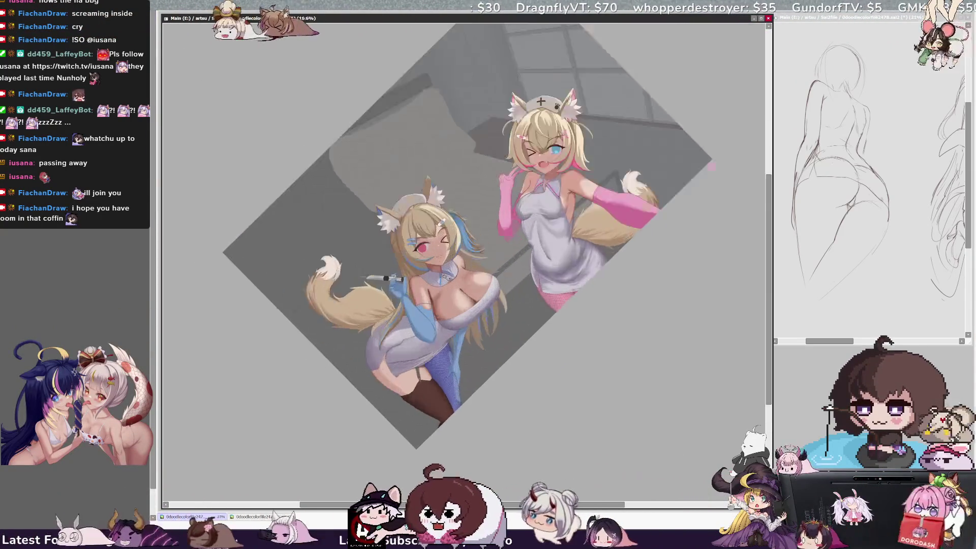
drag(428, 507, 381, 507)
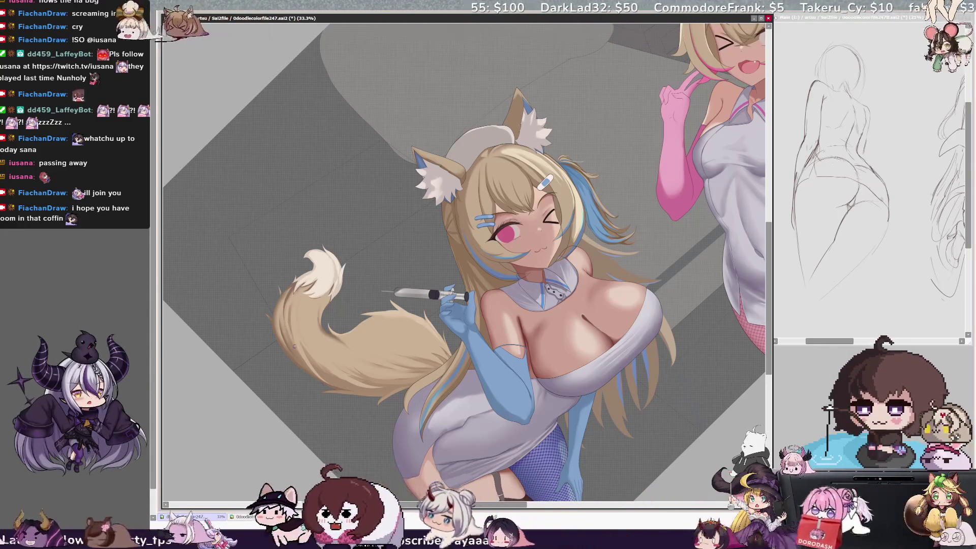
key(bracketright)
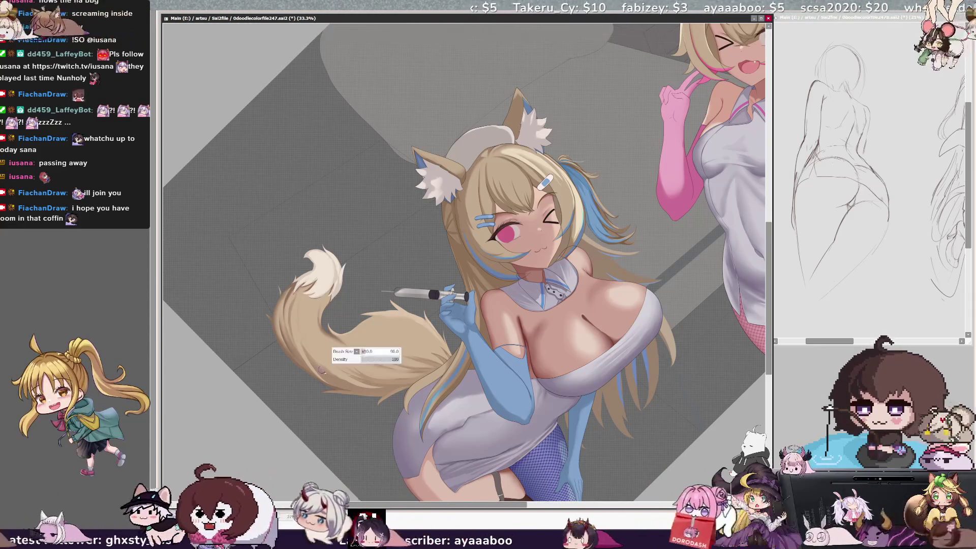
ctrl+shift+click(312, 345)
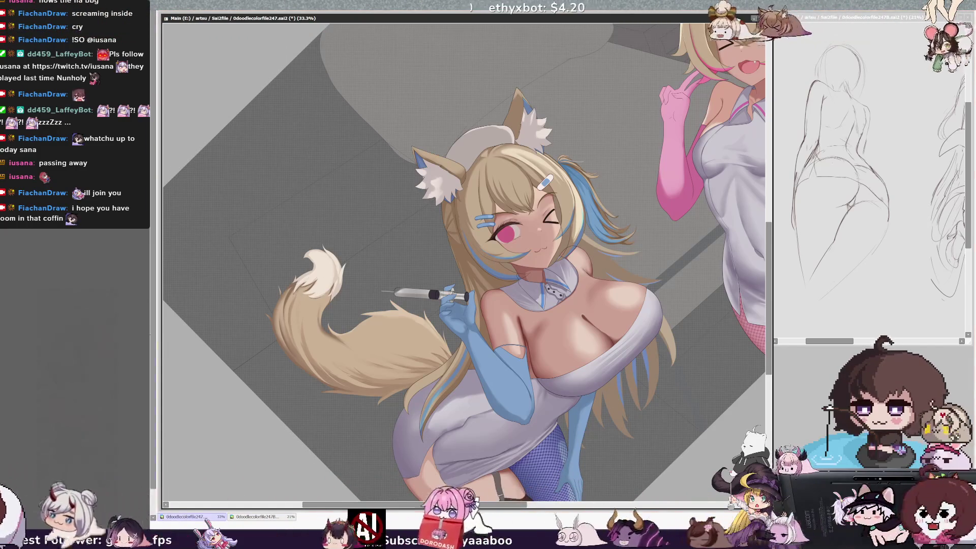
mouse_move(508, 254)
mouse_down()
mouse_move(407, 255)
mouse_move(386, 269)
mouse_up()
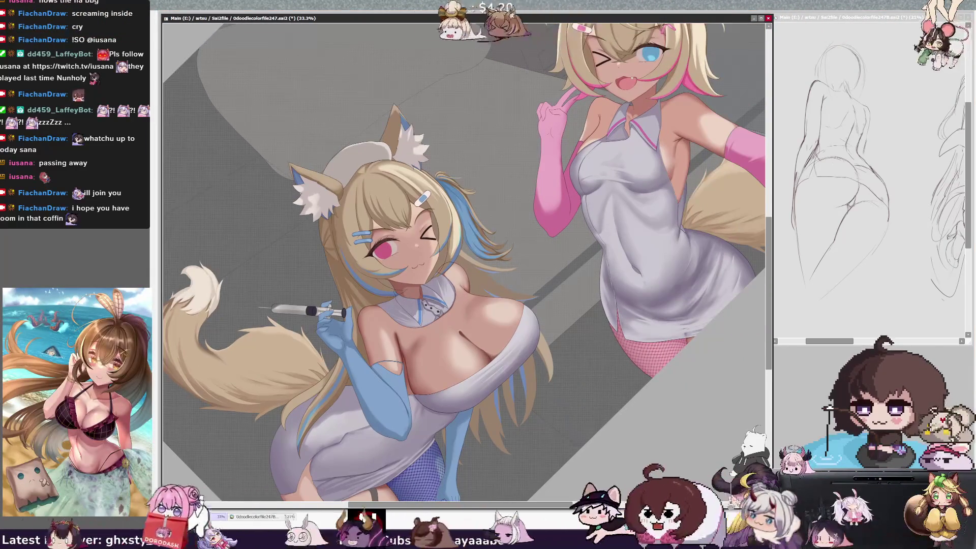
drag(770, 251, 770, 281)
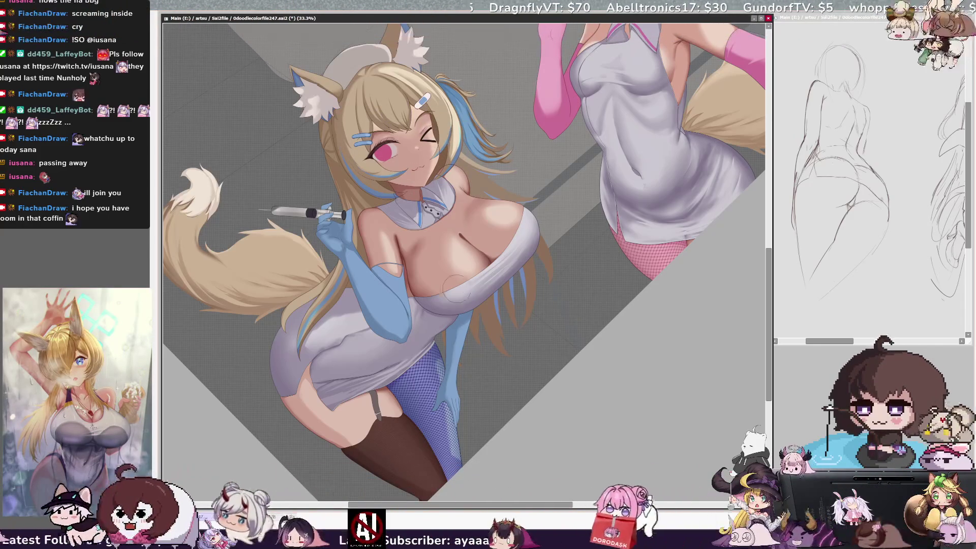
key(End)
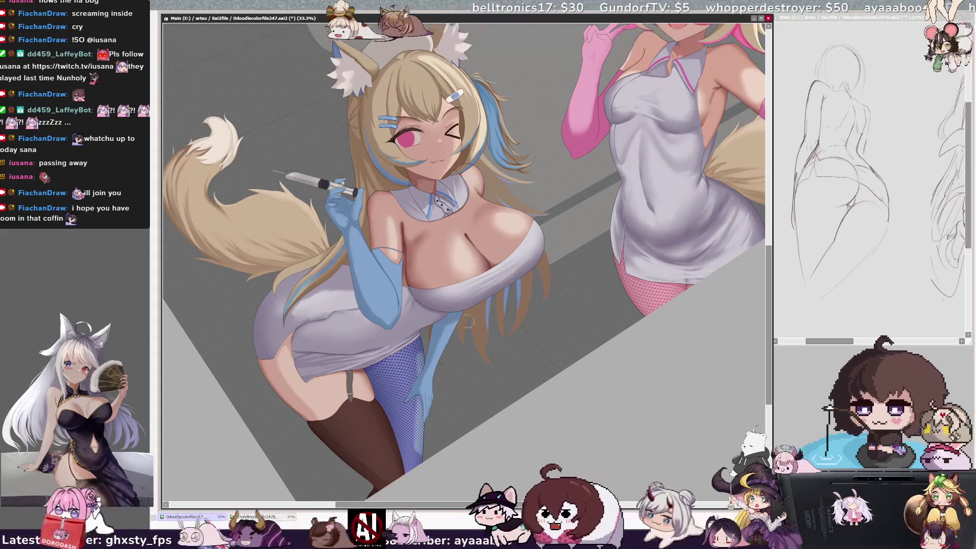
drag(469, 343, 464, 317)
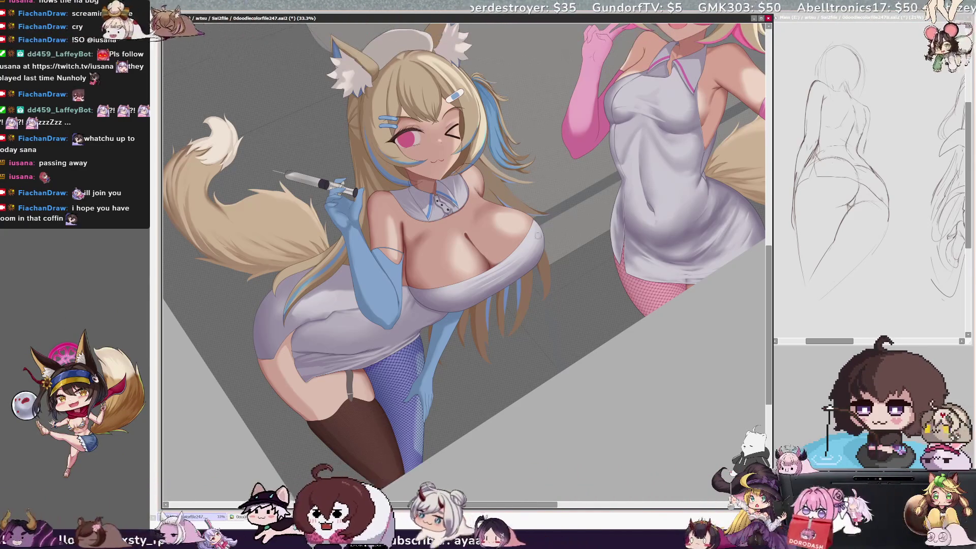
drag(552, 241, 546, 241)
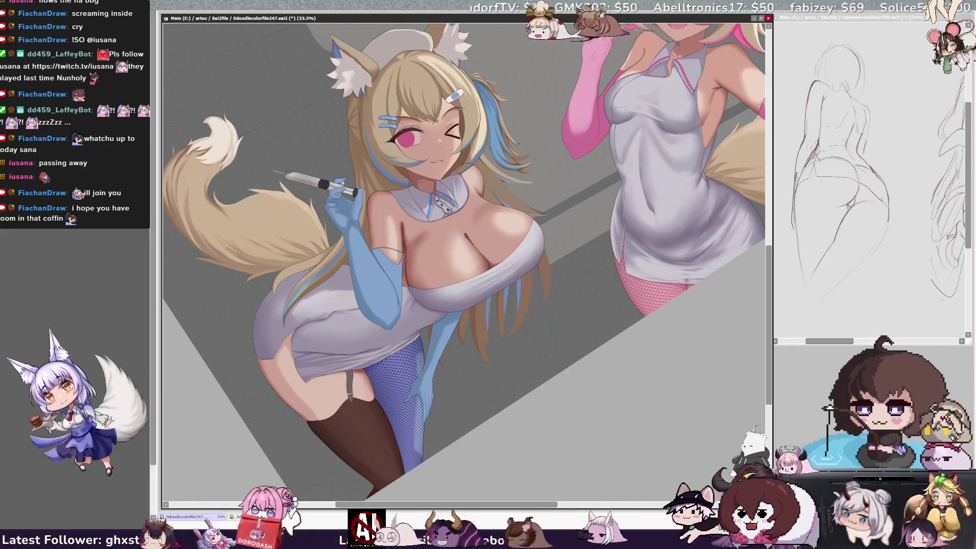
drag(551, 241, 544, 241)
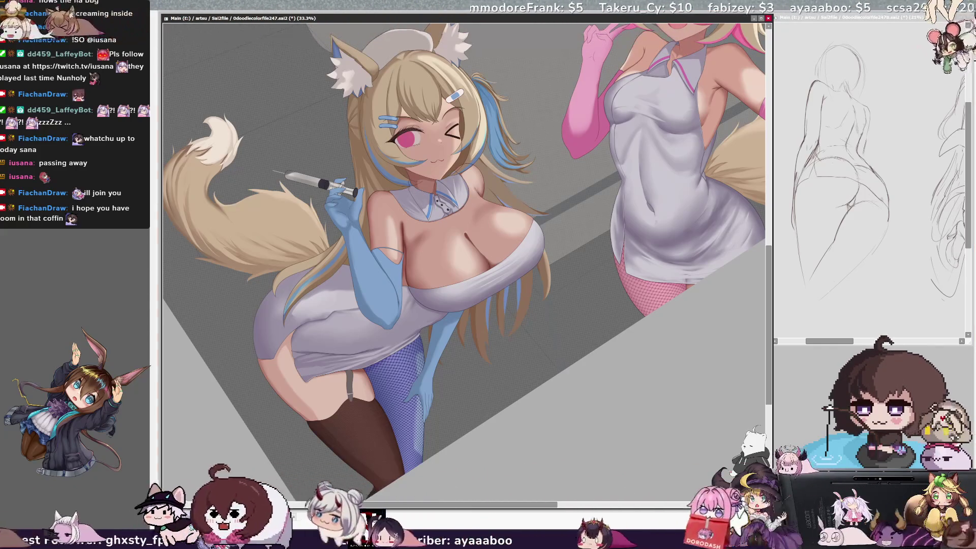
scroll(464, 244, up, 5)
scroll(464, 244, up, 3)
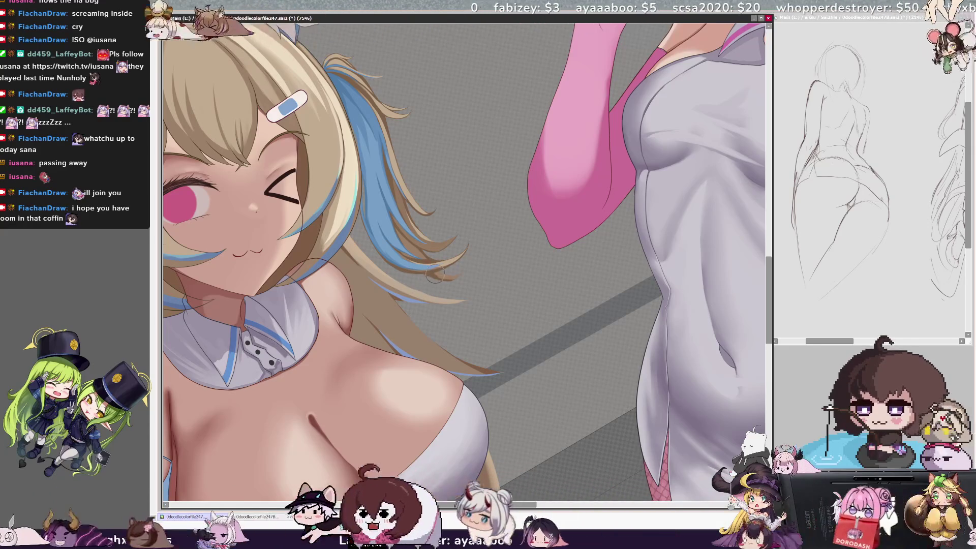
mouse_move(463, 254)
mouse_down()
mouse_move(488, 213)
mouse_move(508, 305)
mouse_up()
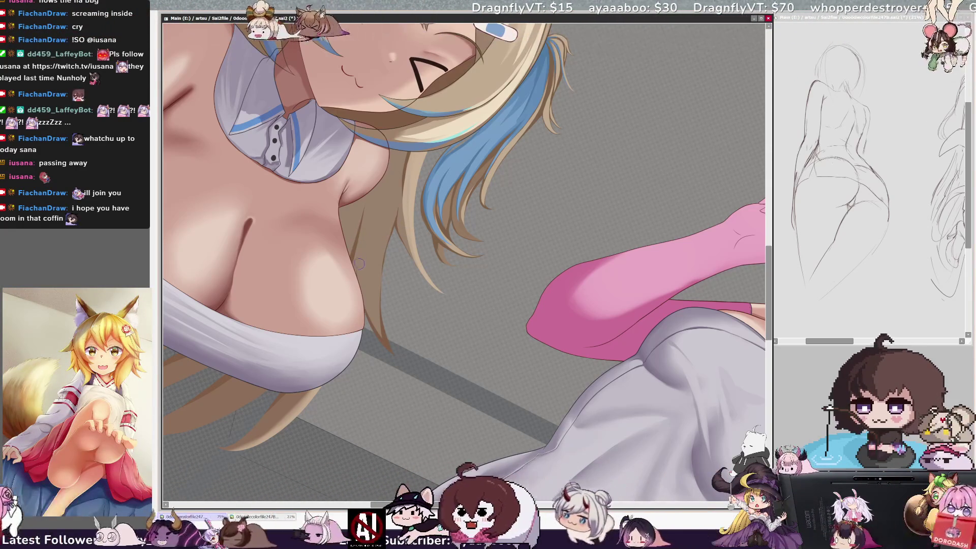
key(bracketleft)
key(bracketleft)
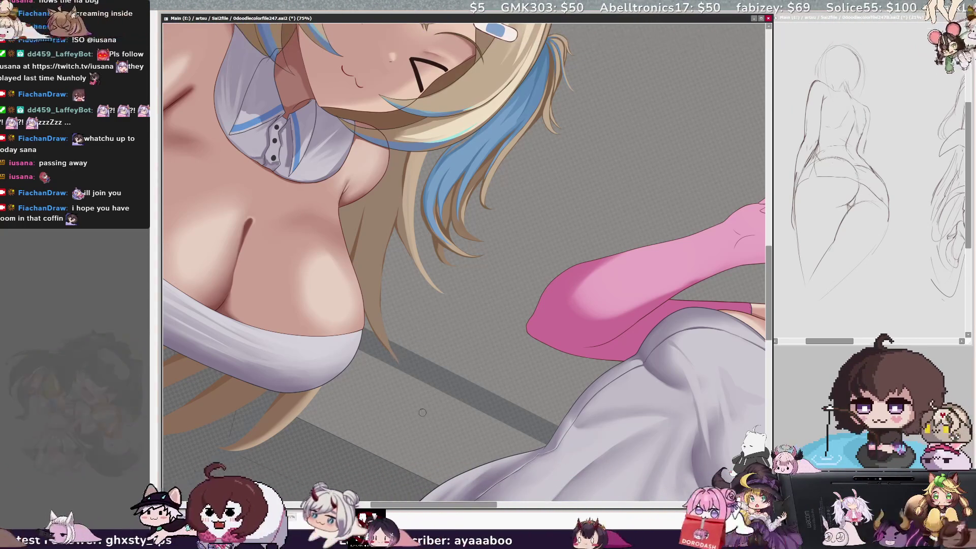
key(bracketright)
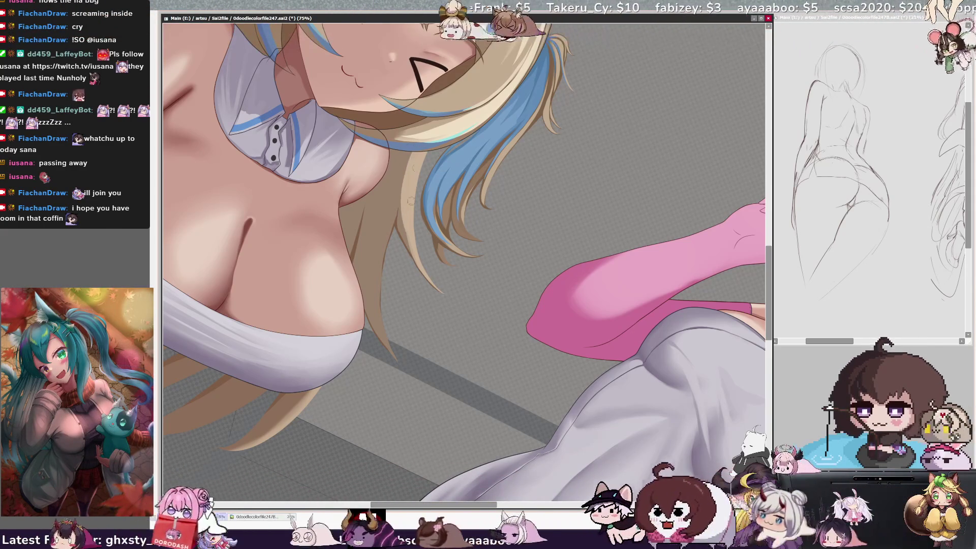
drag(400, 229, 440, 292)
key(ctrl+z)
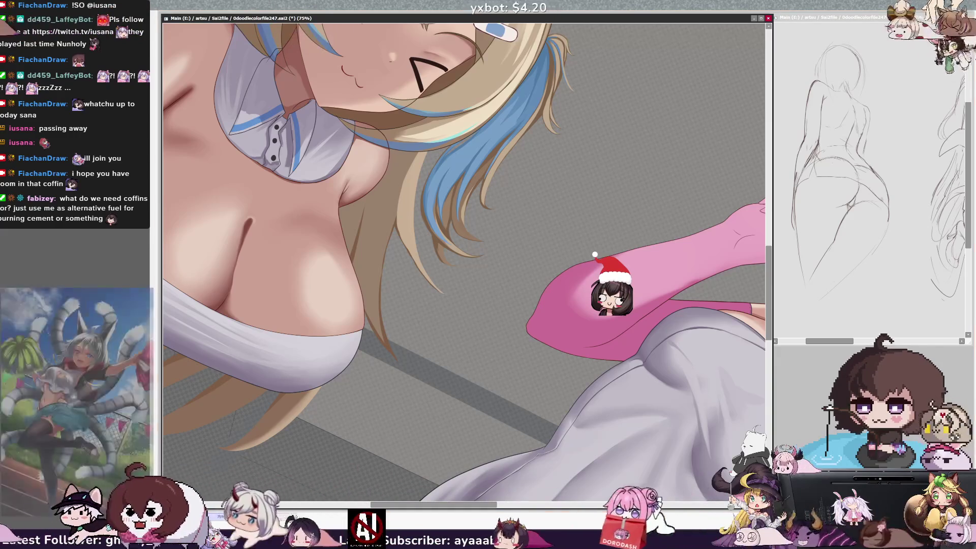
key(minus)
key(minus)
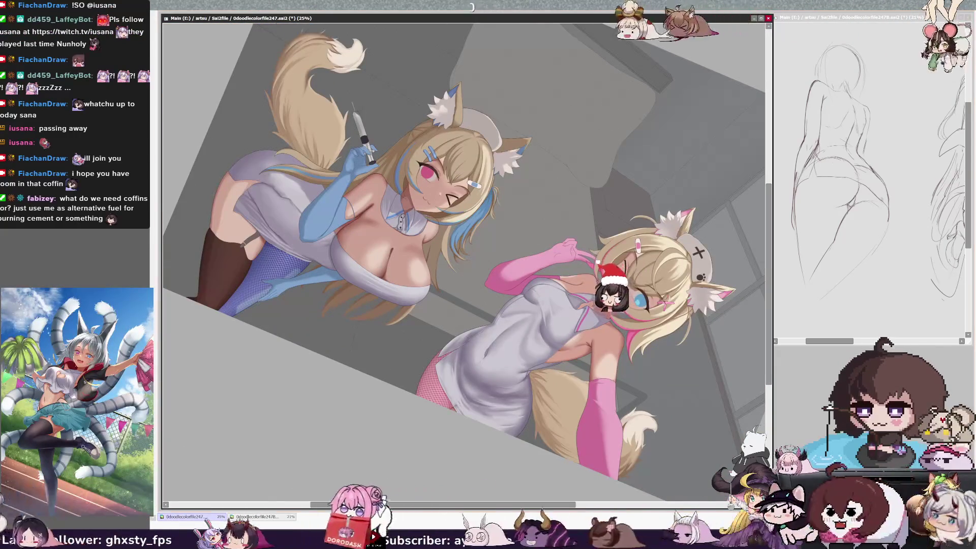
key(End)
key(End)
key(End)
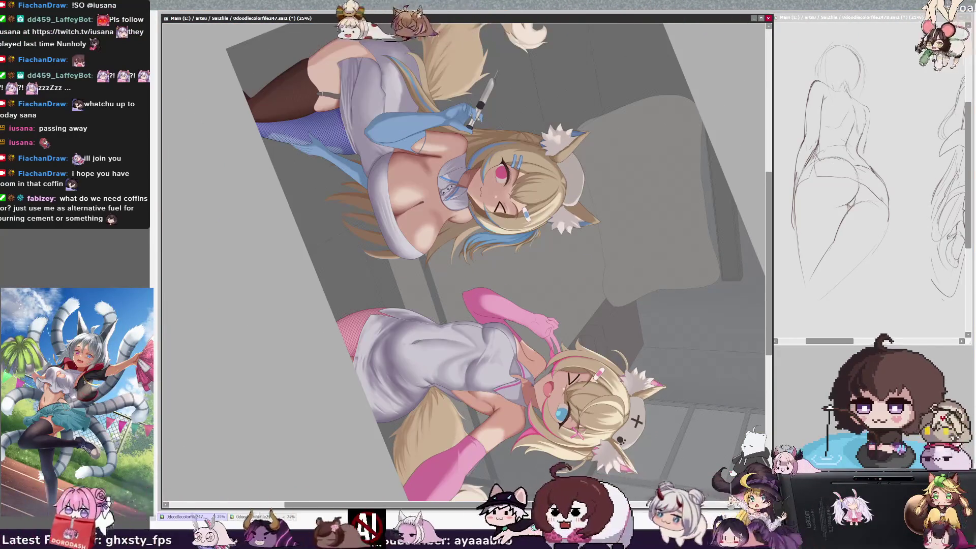
key(Delete)
key(Delete)
key(Delete)
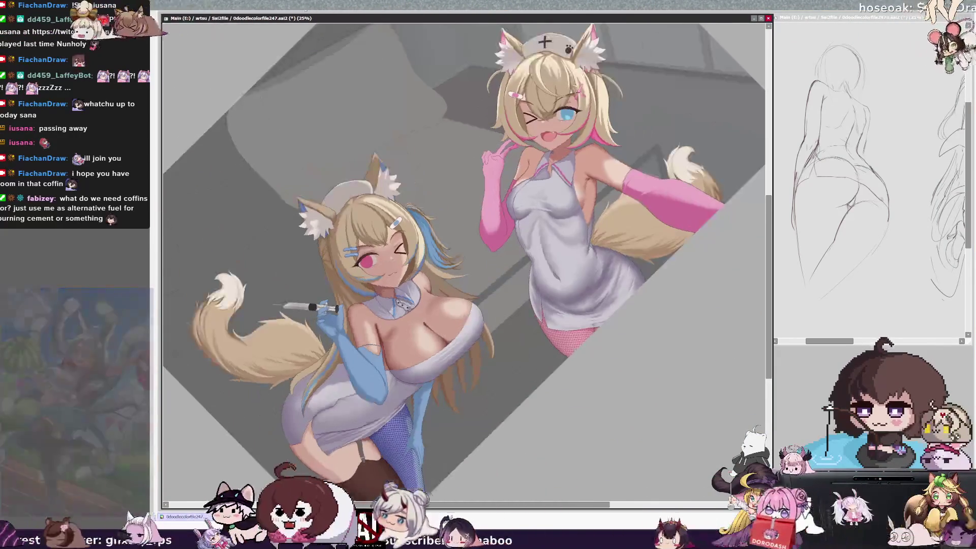
key(plus)
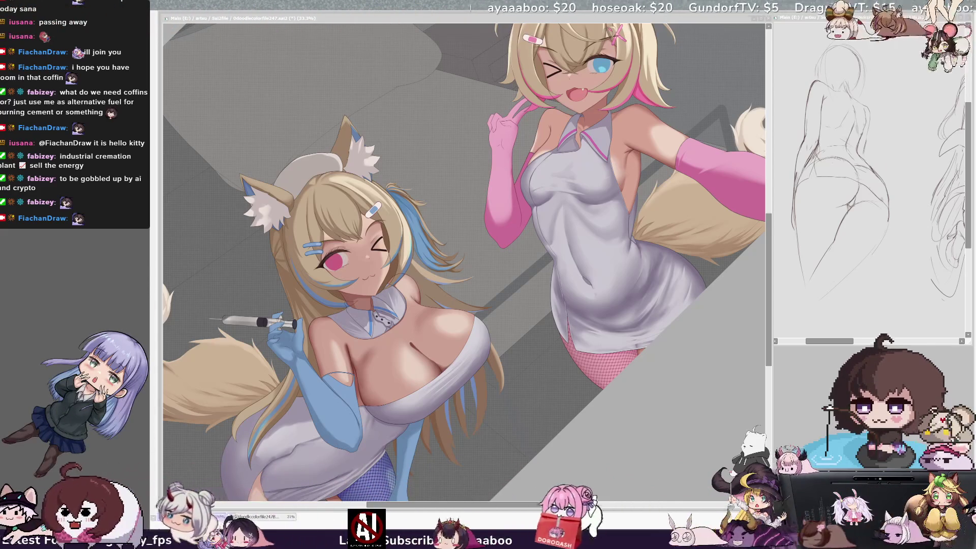
Make the main canvas active and zoom the view in from 33.3% to 50%.
click(463, 185)
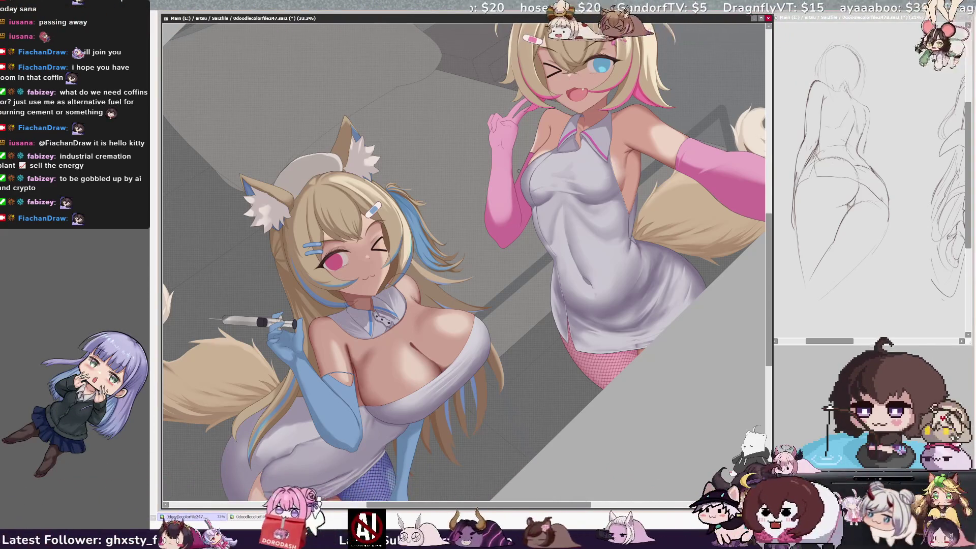
scroll(463, 254, down, 3)
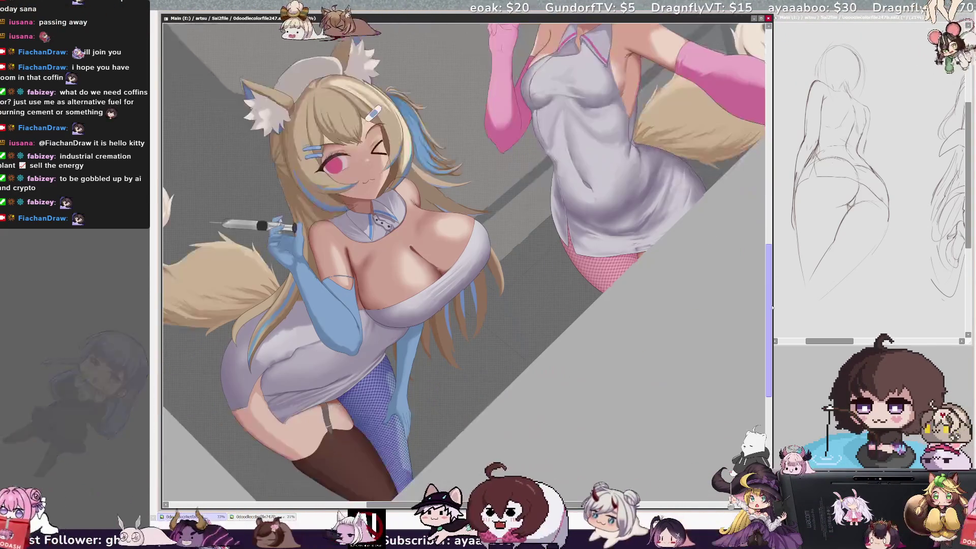
scroll(462, 254, up, 3)
scroll(462, 255, up, 1)
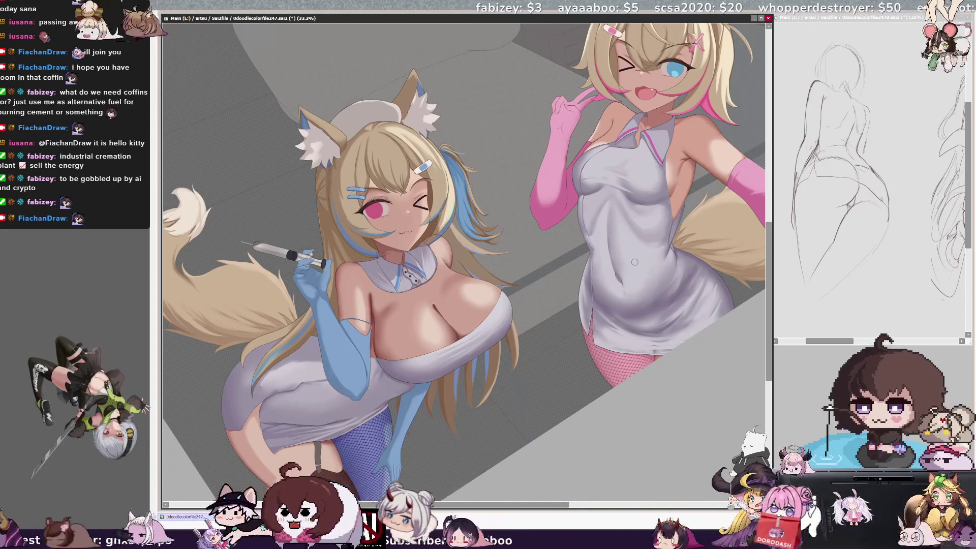
drag(494, 504, 502, 506)
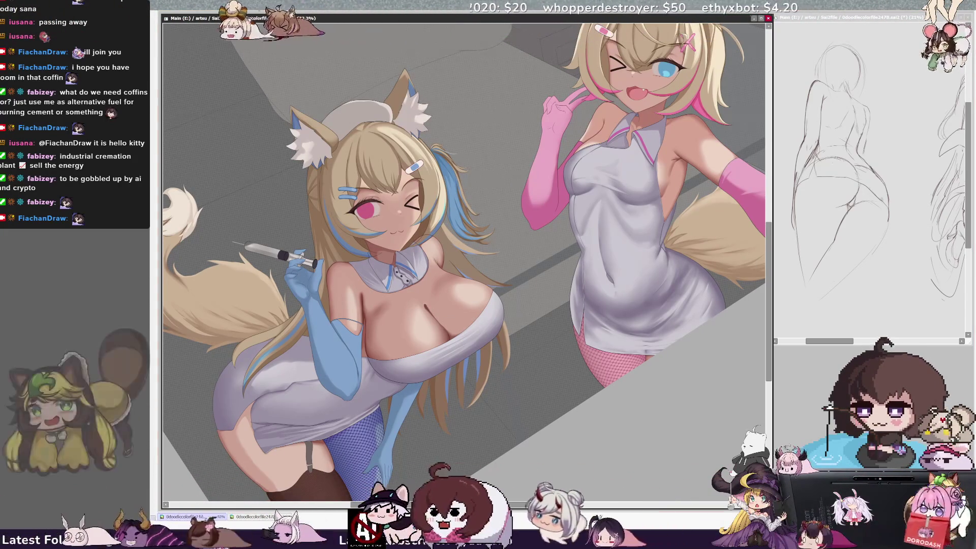
scroll(404, 325, up, 1)
key(bracketright)
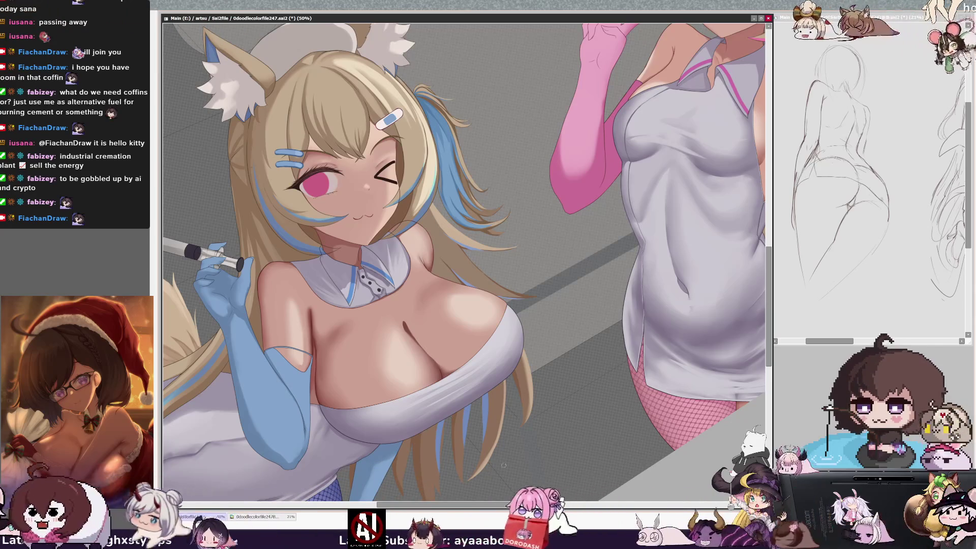
Set the brush size to 17, then zoom out to 25% and back to 33.3%.
scroll(538, 493, right, 1)
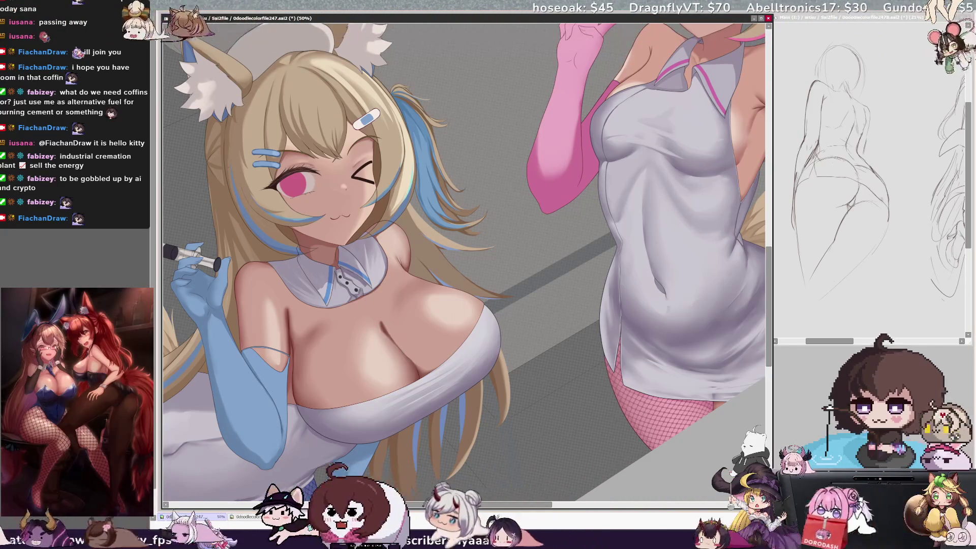
key(bracketleft)
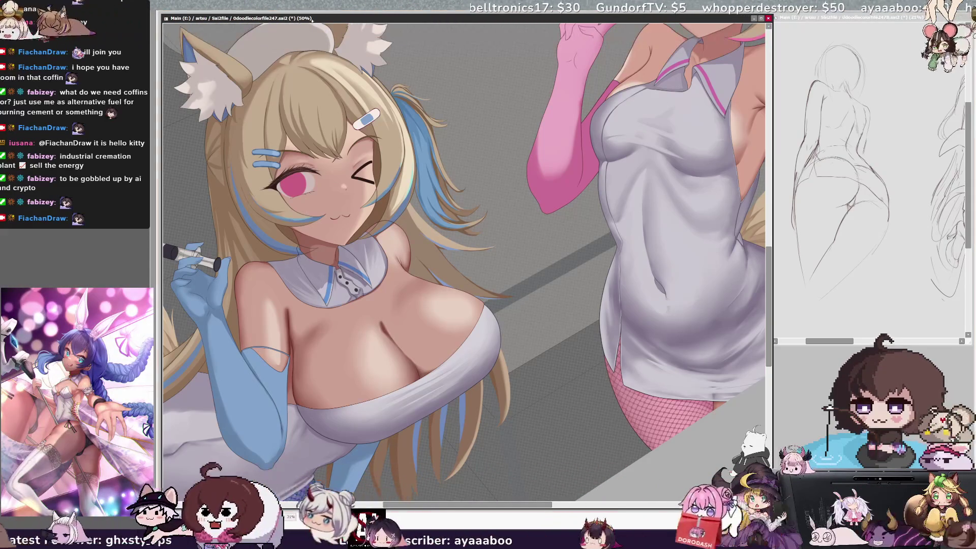
key(minus)
key(plus)
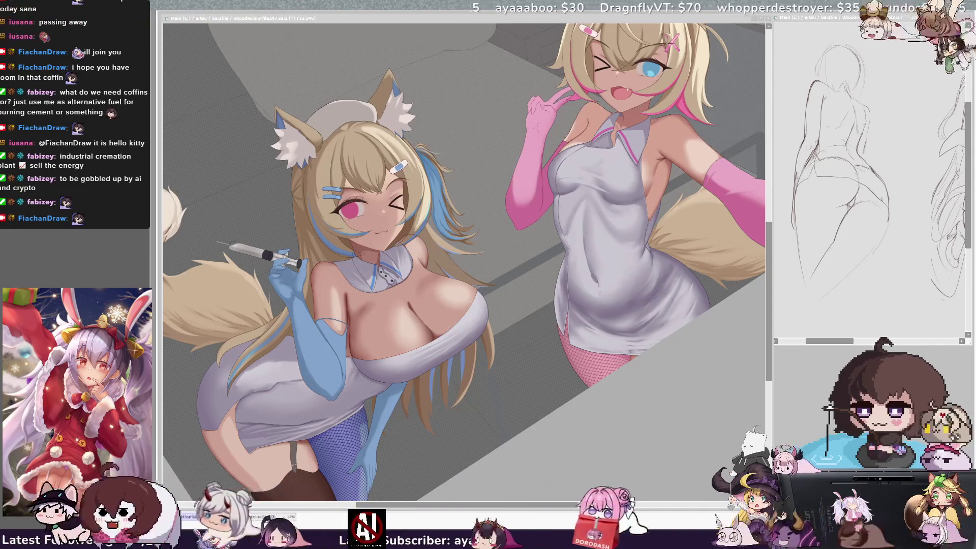
Set the brush size to 21, pick Layer42 from the artwork, and scroll to show the left tail.
click(464, 294)
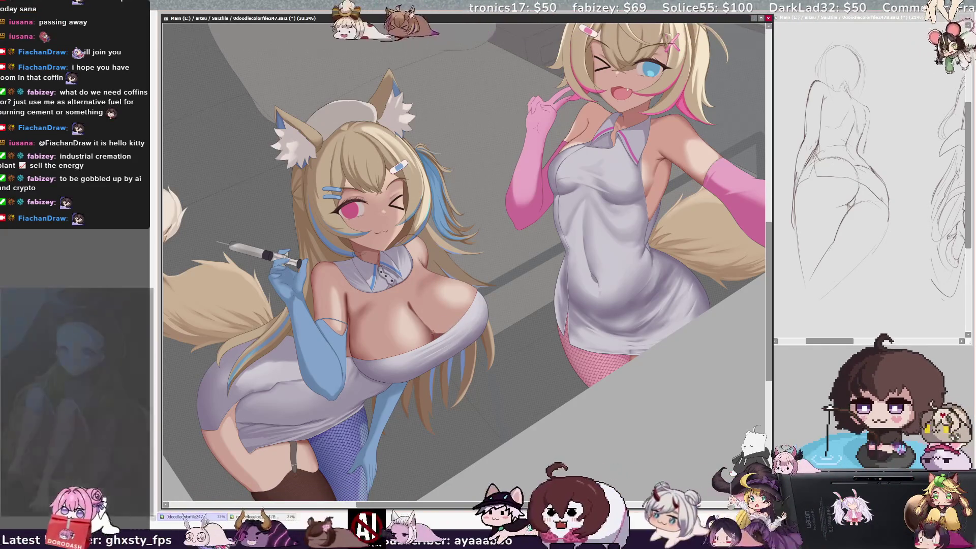
key(bracketright)
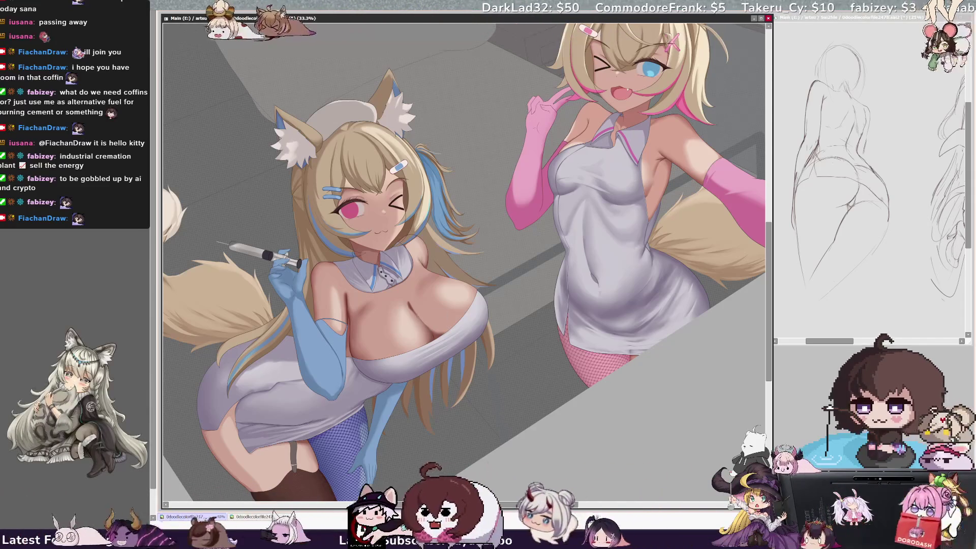
ctrl+shift+click(419, 312)
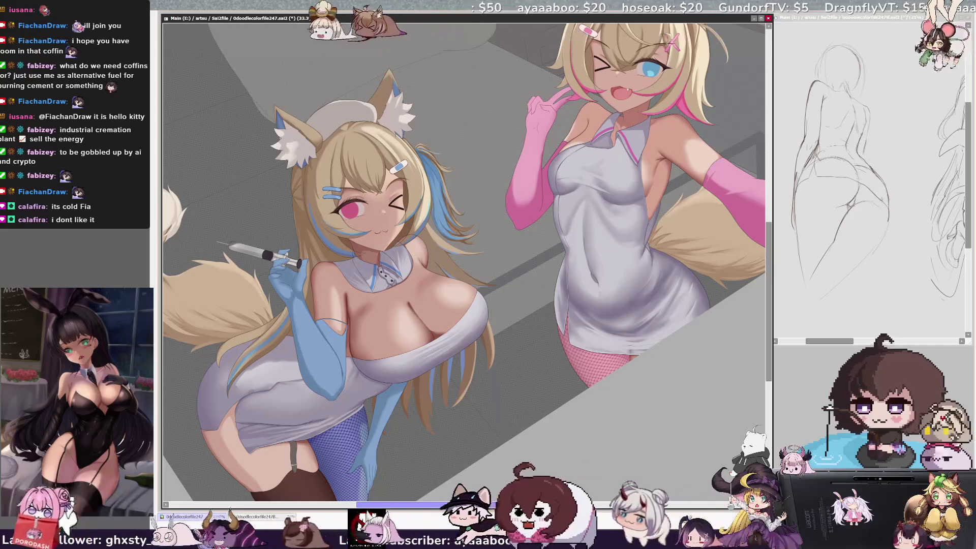
scroll(463, 231, left, 3)
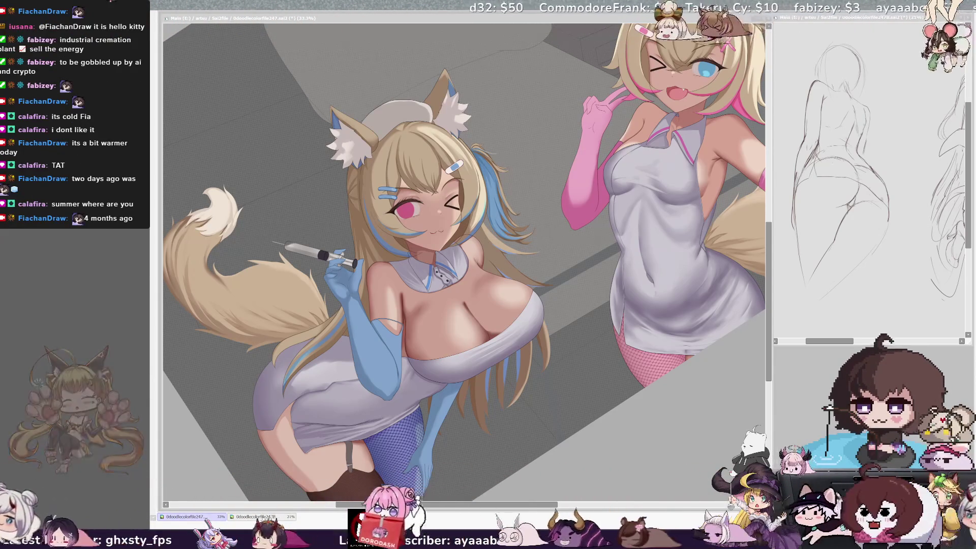
click(697, 283)
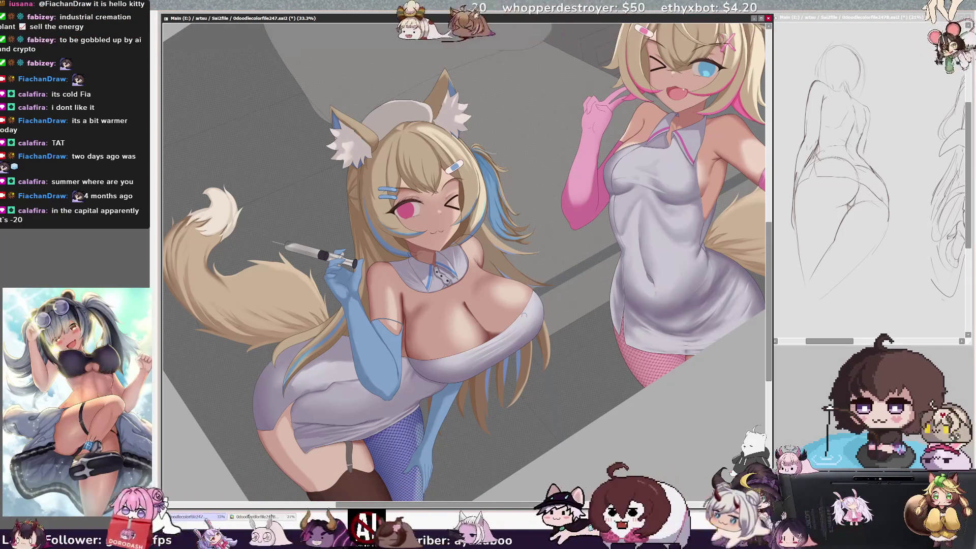
Enlarge the brush to size 44 and rotate the view about 40° counterclockwise.
drag(516, 325, 522, 312)
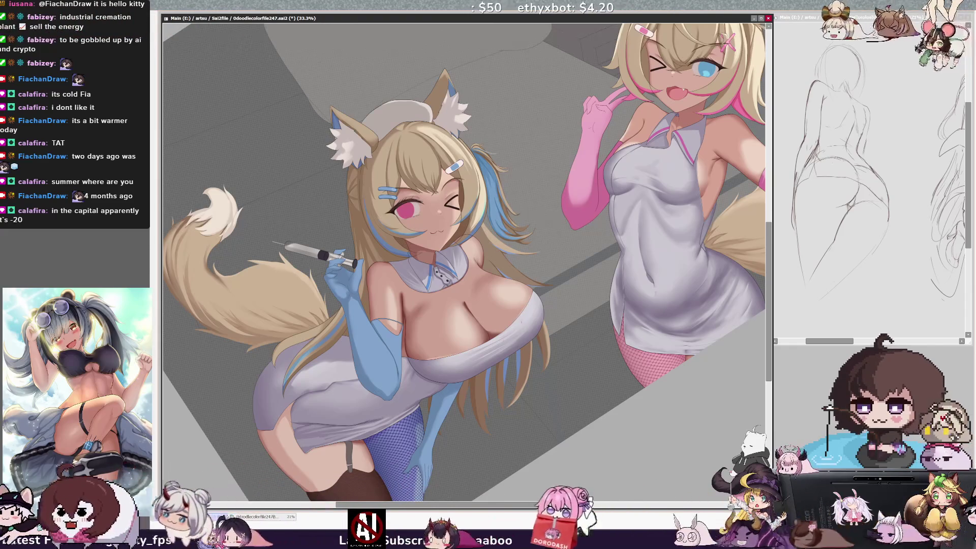
key(Delete)
key(Delete)
key(Delete)
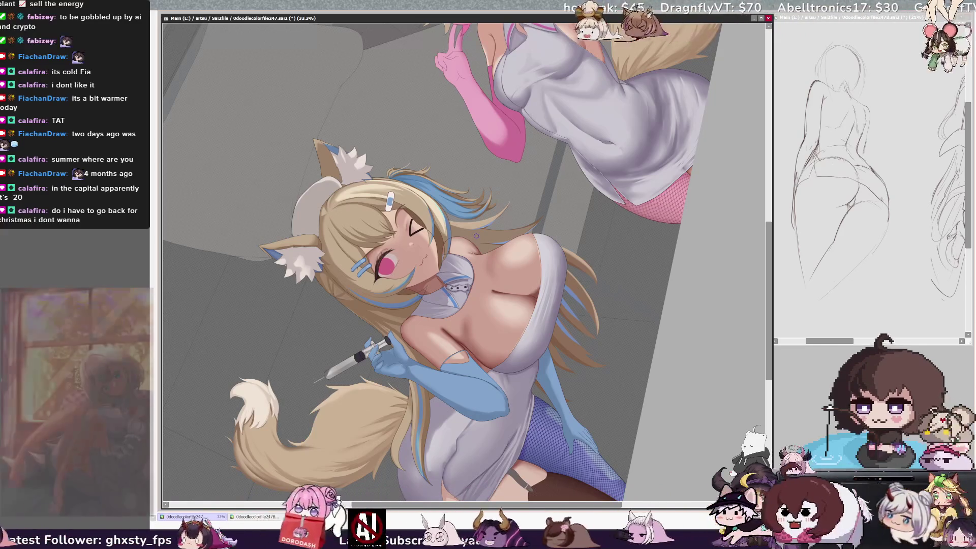
key(Home)
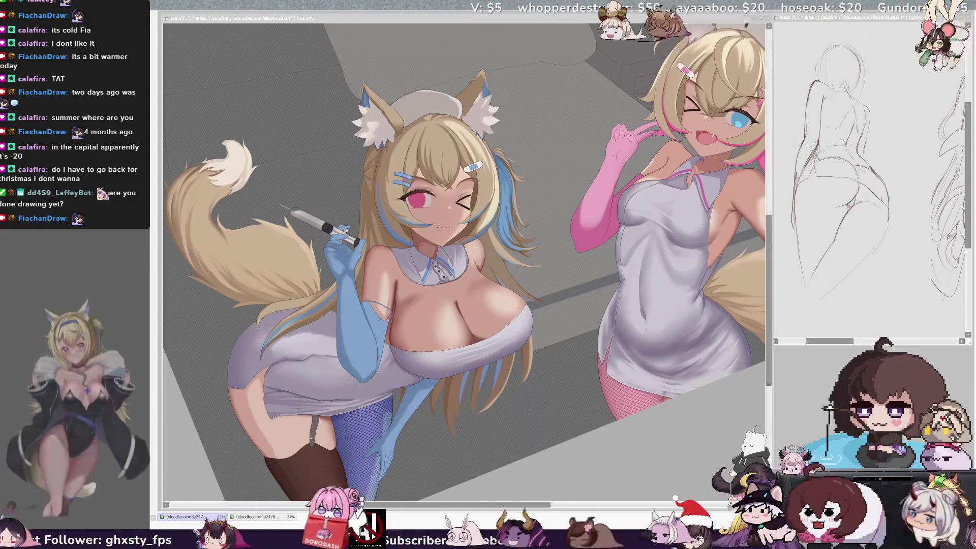
click(529, 462)
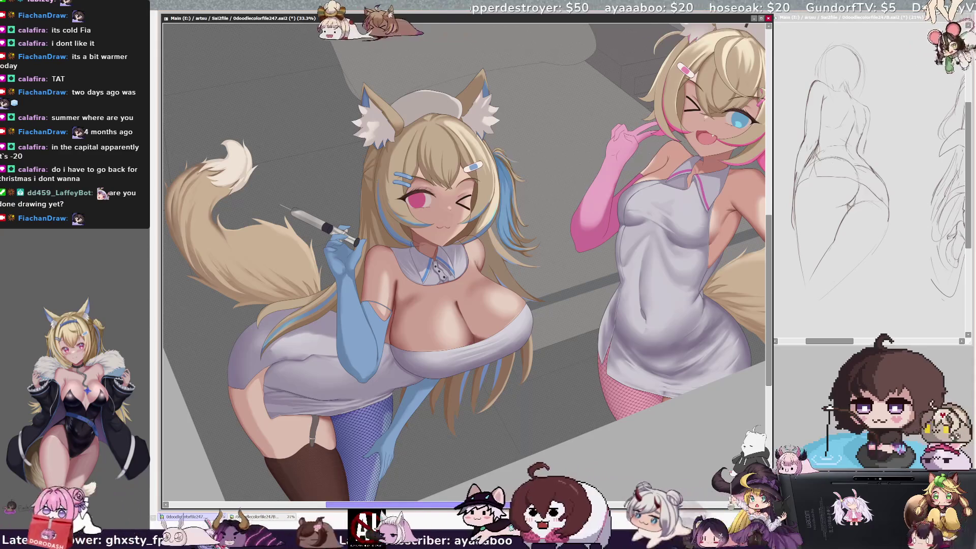
drag(530, 505, 540, 507)
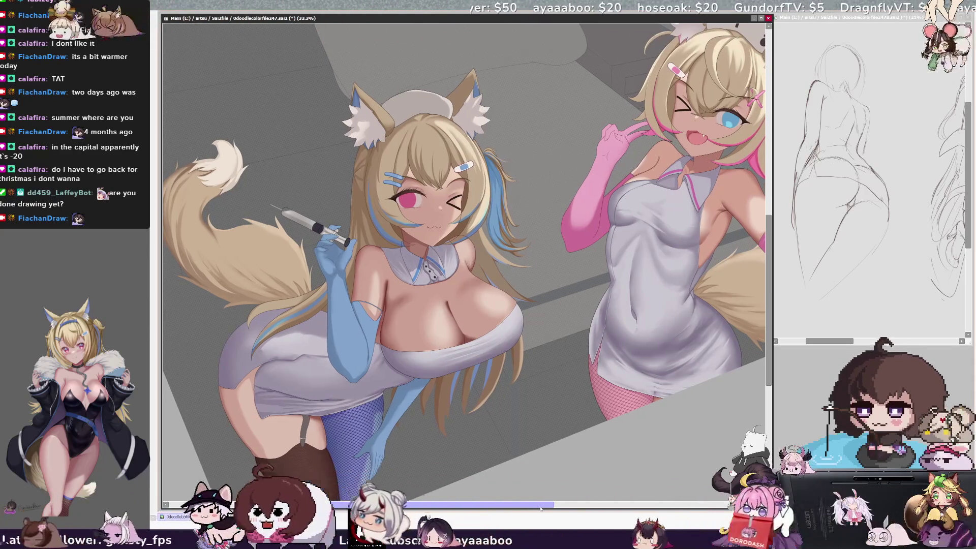
mouse_move(540, 506)
mouse_down()
mouse_move(583, 502)
mouse_move(543, 501)
mouse_up()
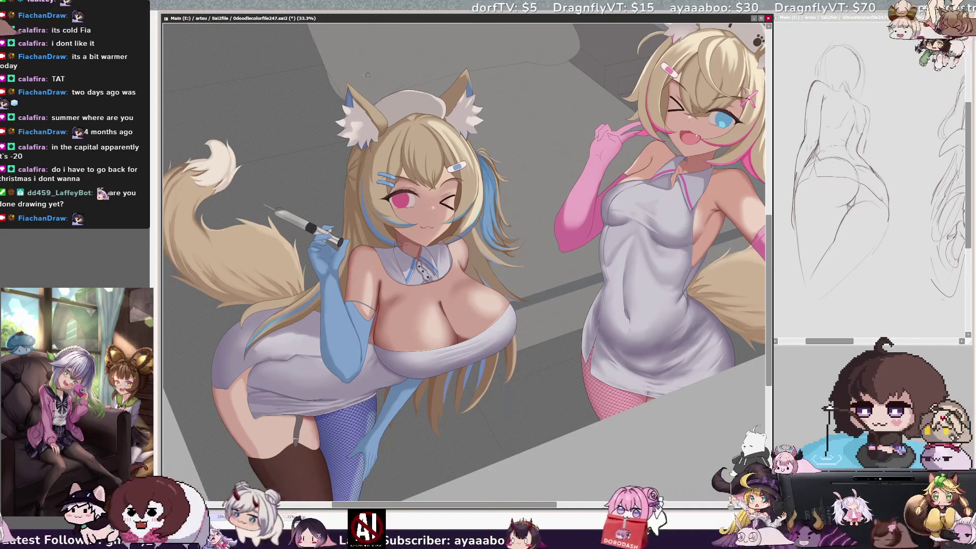
key(Delete)
key(Delete)
key(Delete)
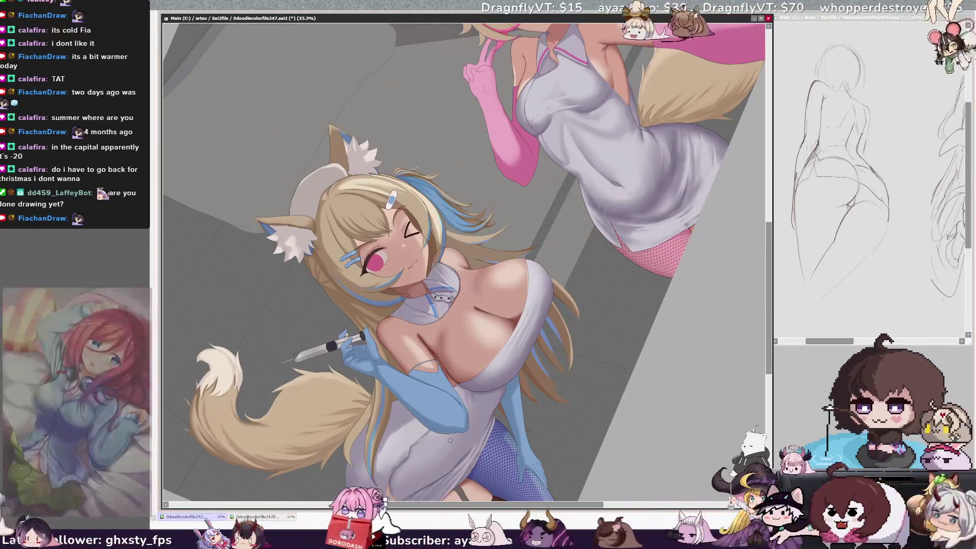
scroll(762, 314, down, 5)
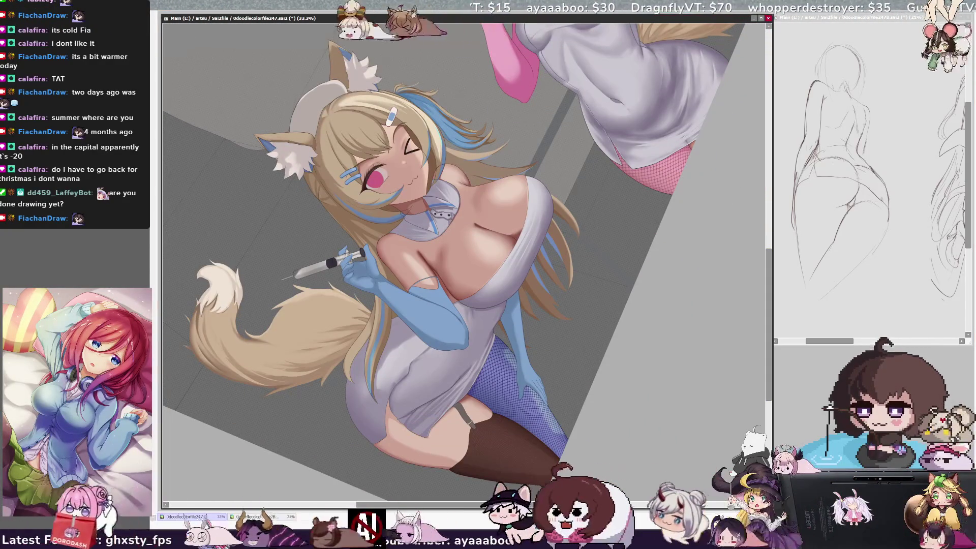
Return the view to upright, resize the brush, and pick Layer54 from the artwork.
key(Home)
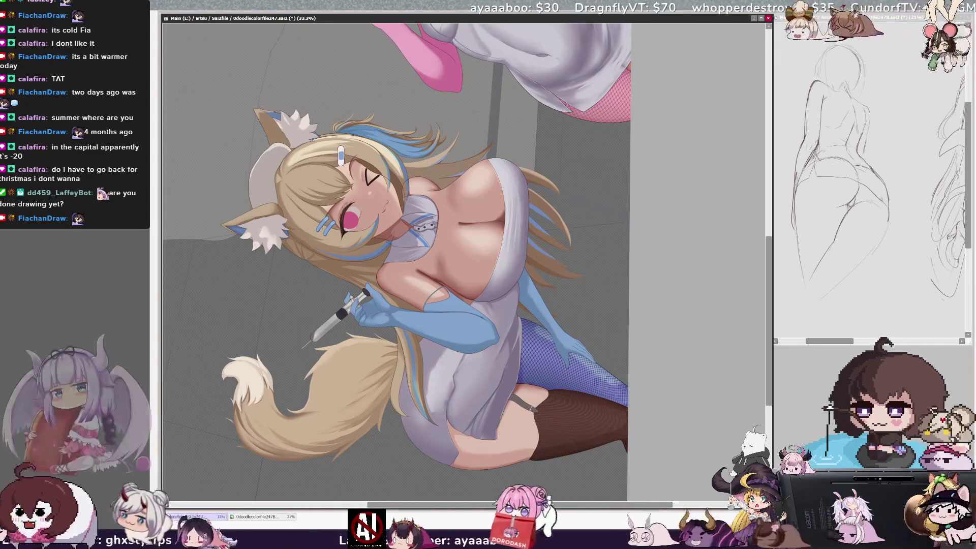
key(bracketright)
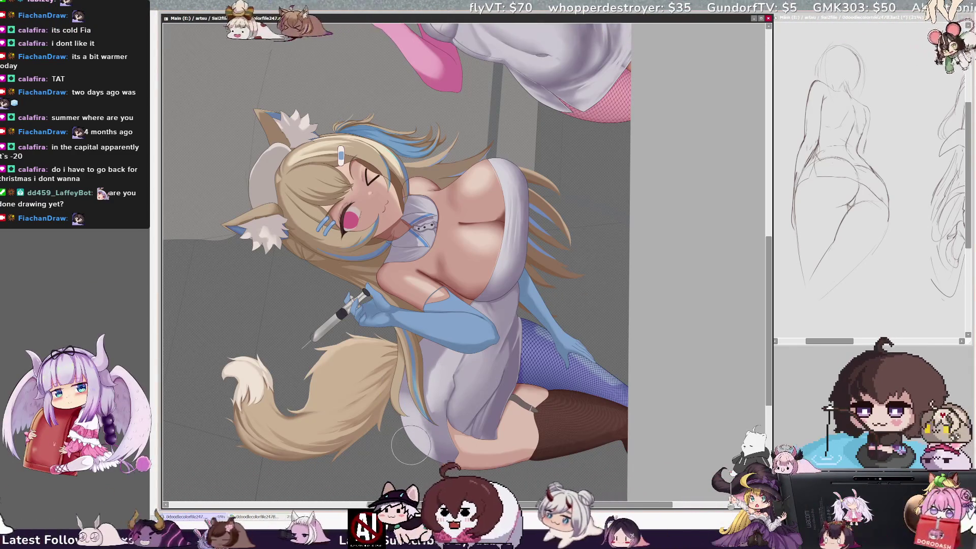
ctrl+shift+click(446, 350)
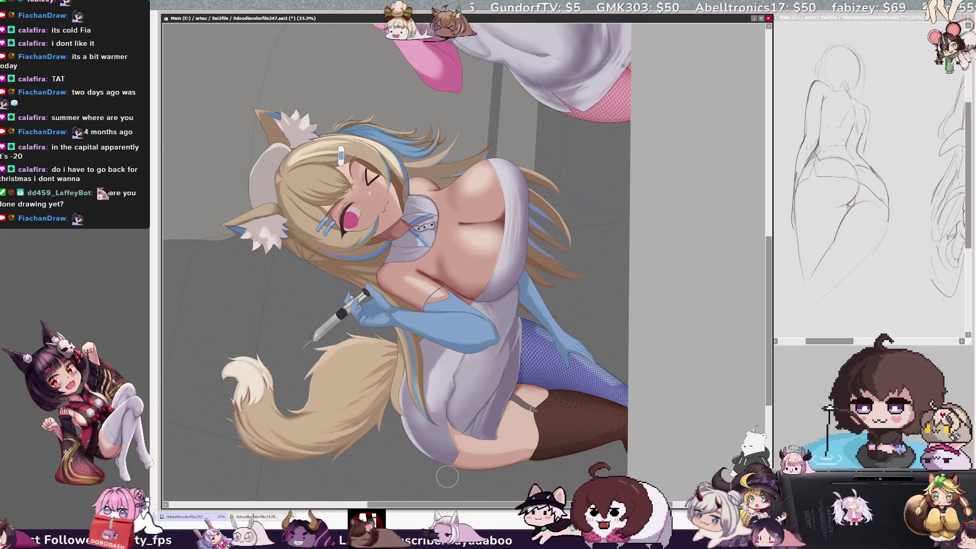
ctrl+shift+click(402, 305)
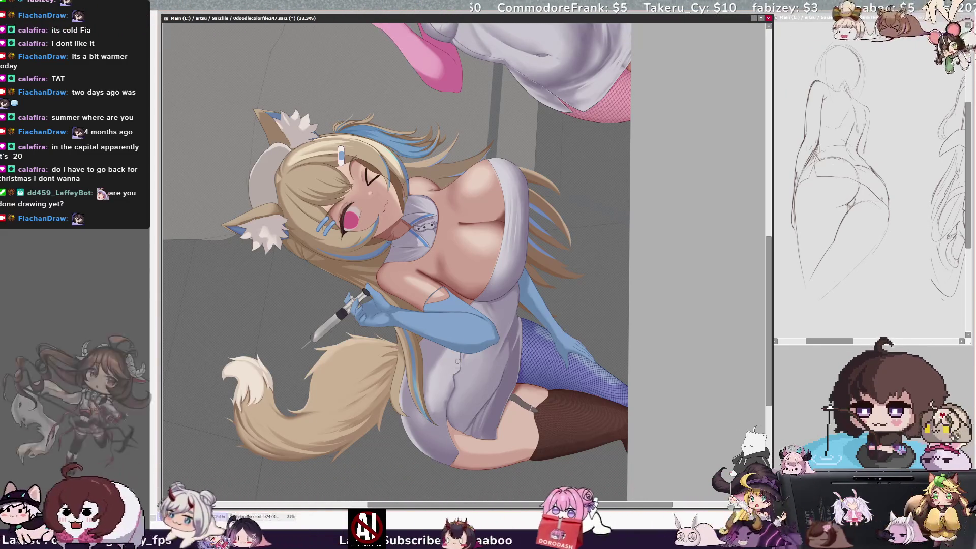
Set the brush to 60, mirror the view, drop the brush to 10, and rotate the nurse upright.
key(bracketright)
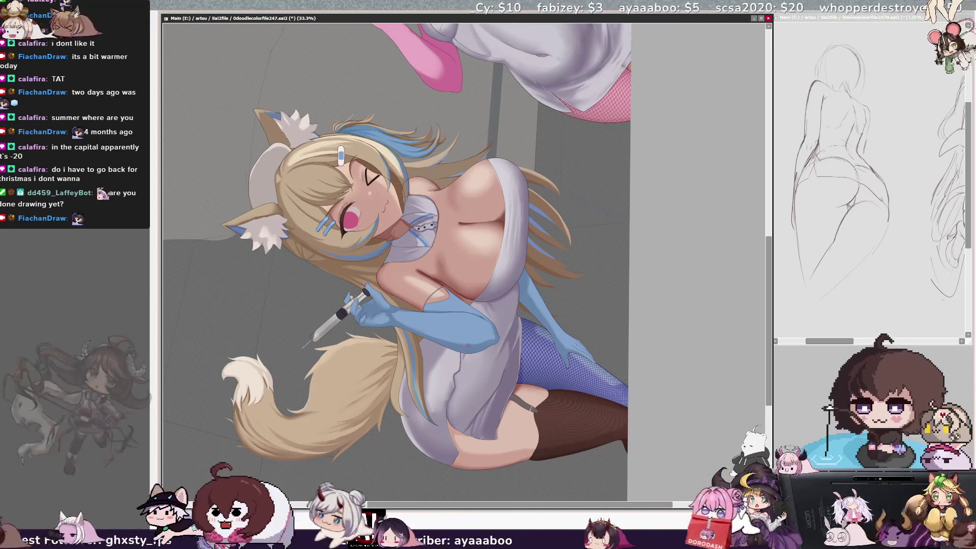
key(h)
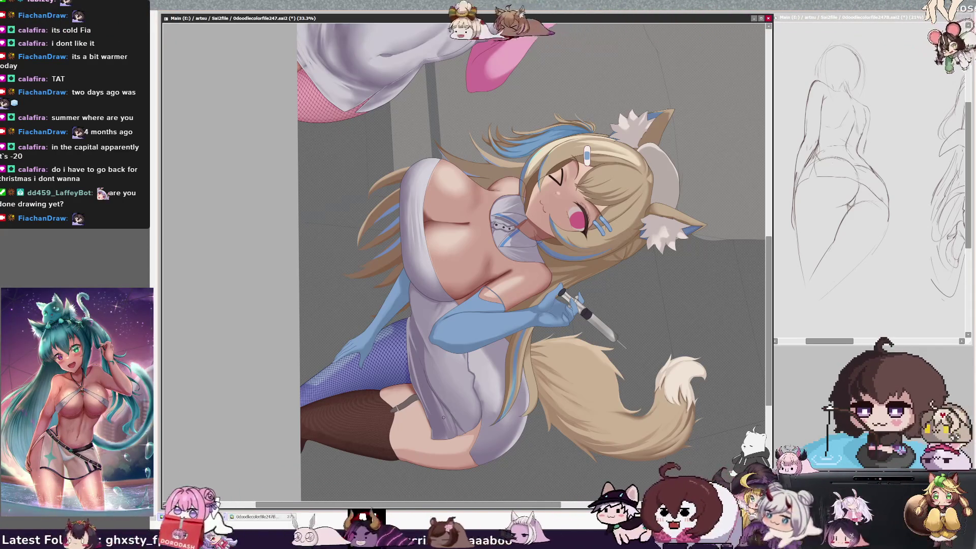
key(bracketleft)
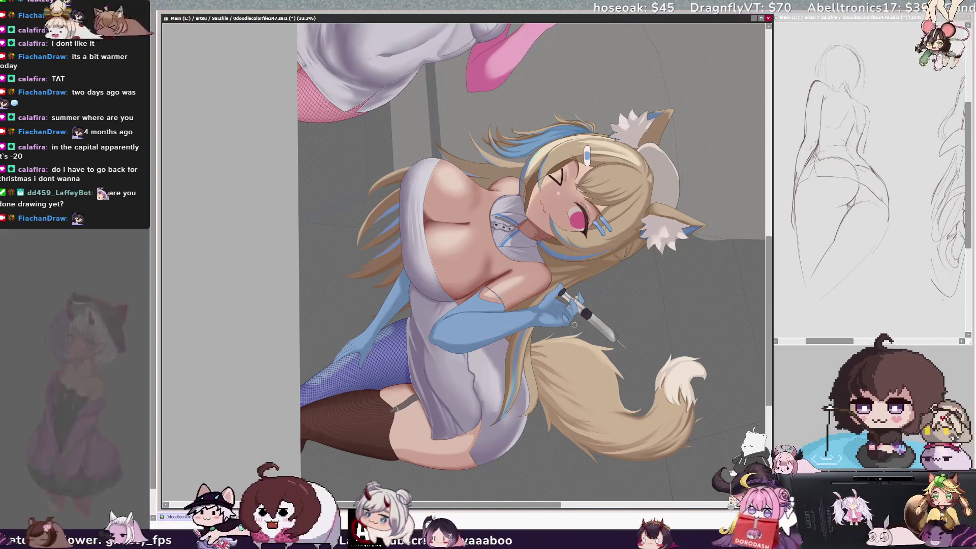
key(Delete)
key(Delete)
key(Delete)
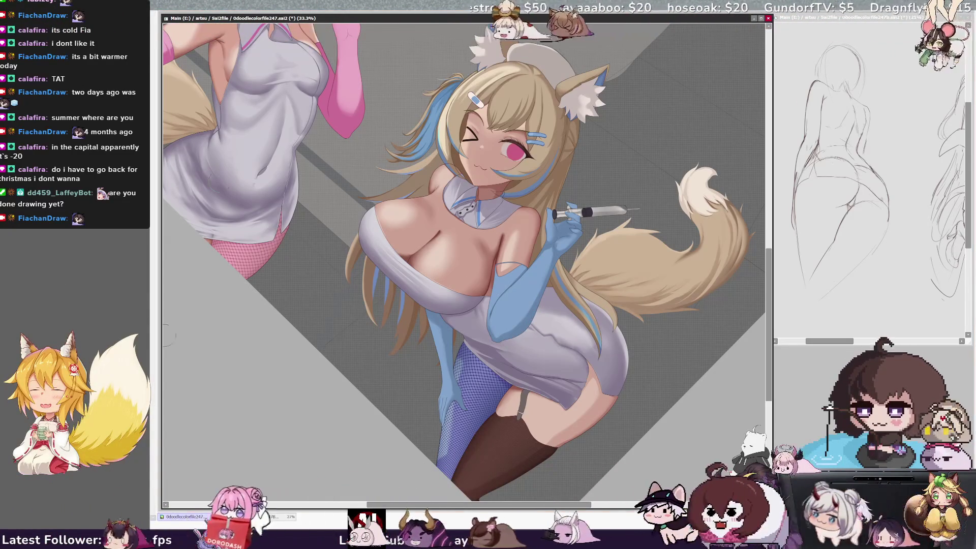
Mirror the view, rotate it about 60 degrees while resizing the brush, then flip it again.
key(h)
key(Delete)
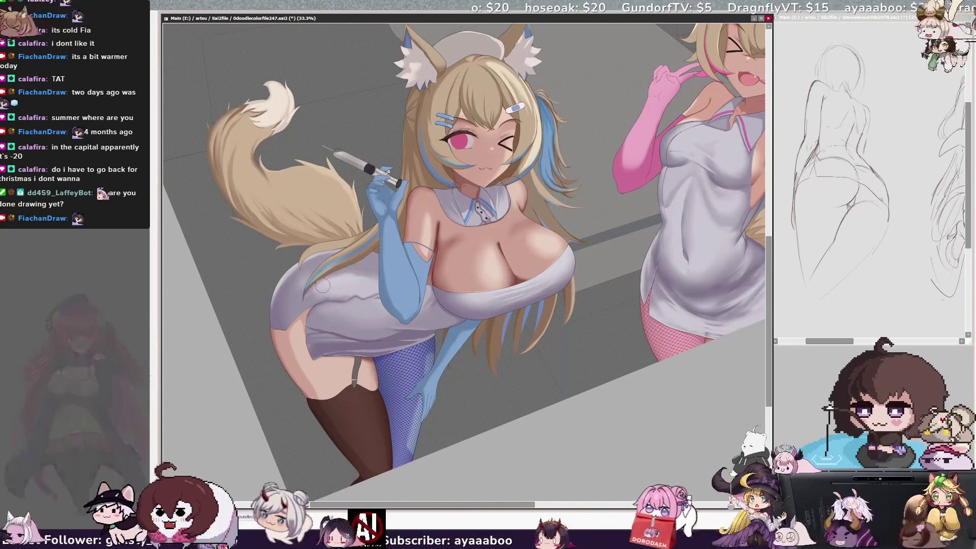
key(bracketleft)
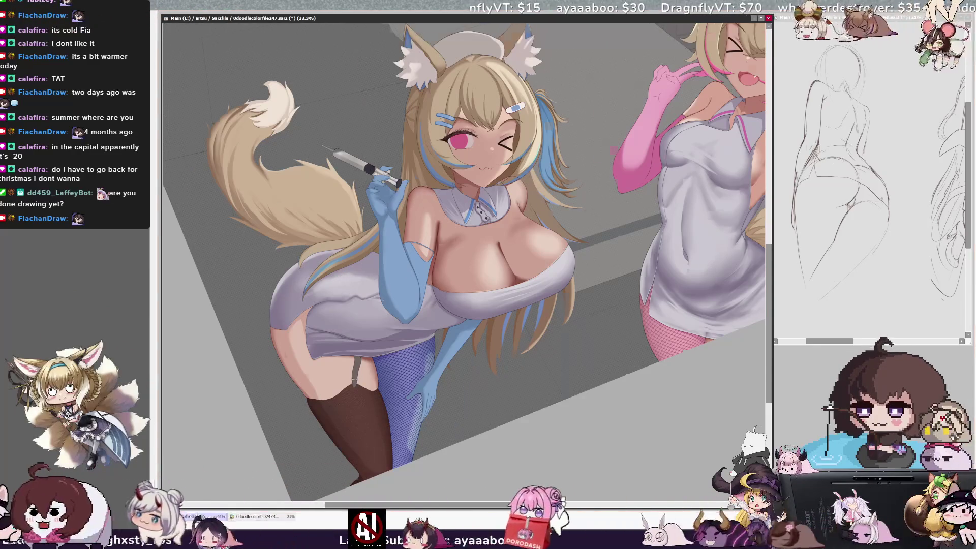
key(Delete)
key(Delete)
key(Delete)
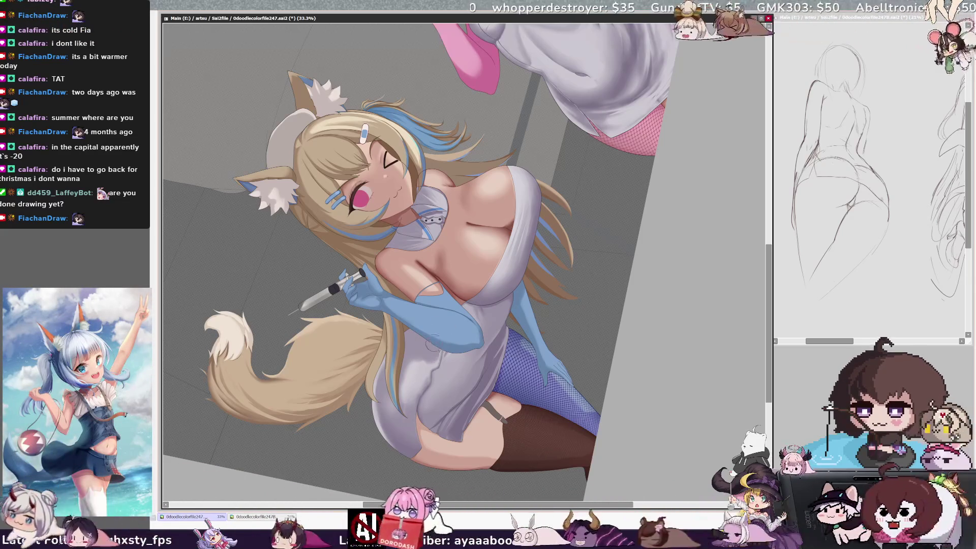
key(bracketleft)
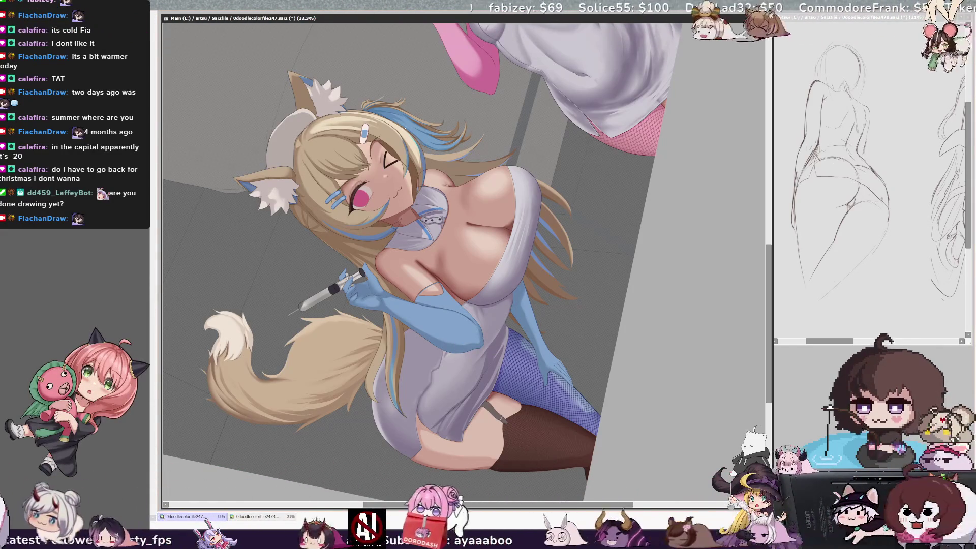
key(h)
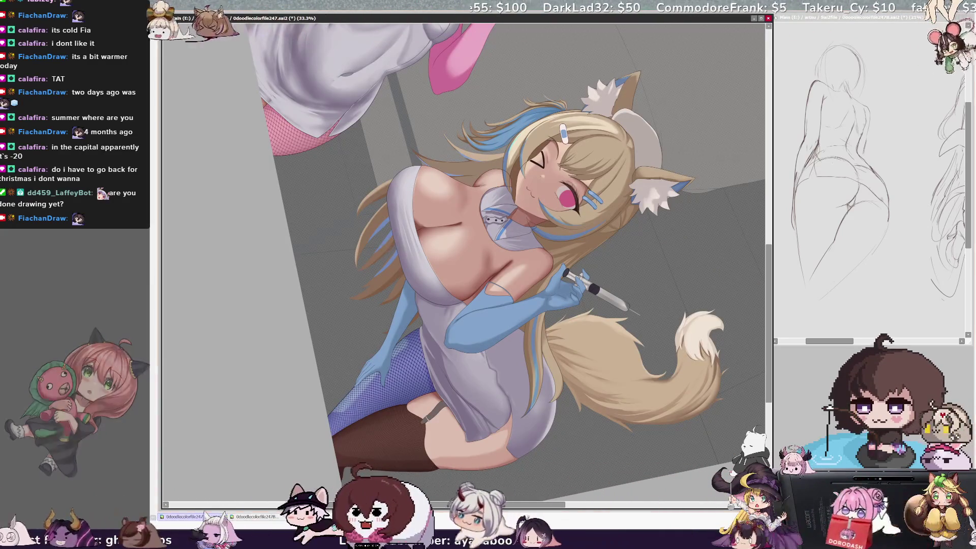
Pick Layer54 from the nurse, shrink the brush from 32 to 10, and mirror the view.
ctrl+shift+click(397, 205)
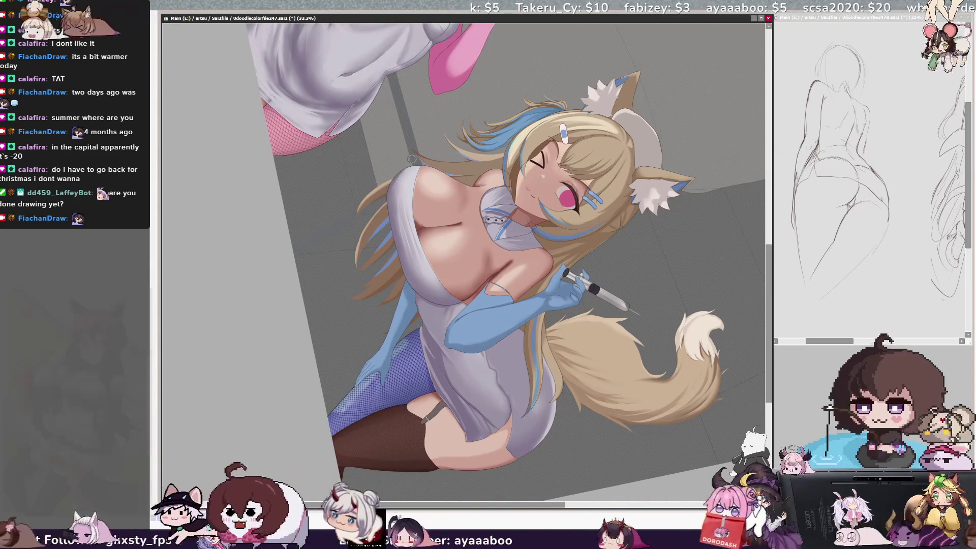
ctrl+shift+click(392, 175)
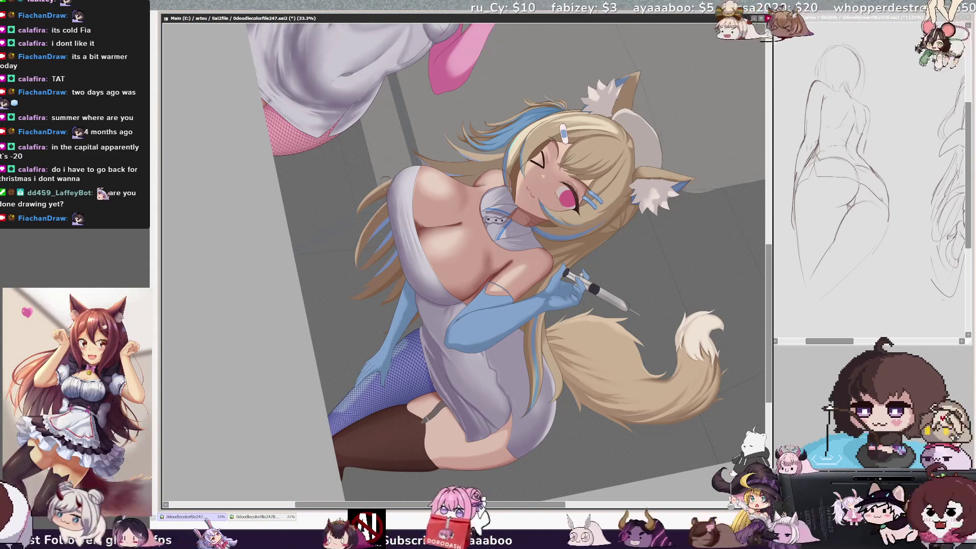
ctrl+shift+click(389, 232)
ctrl+shift+click(388, 223)
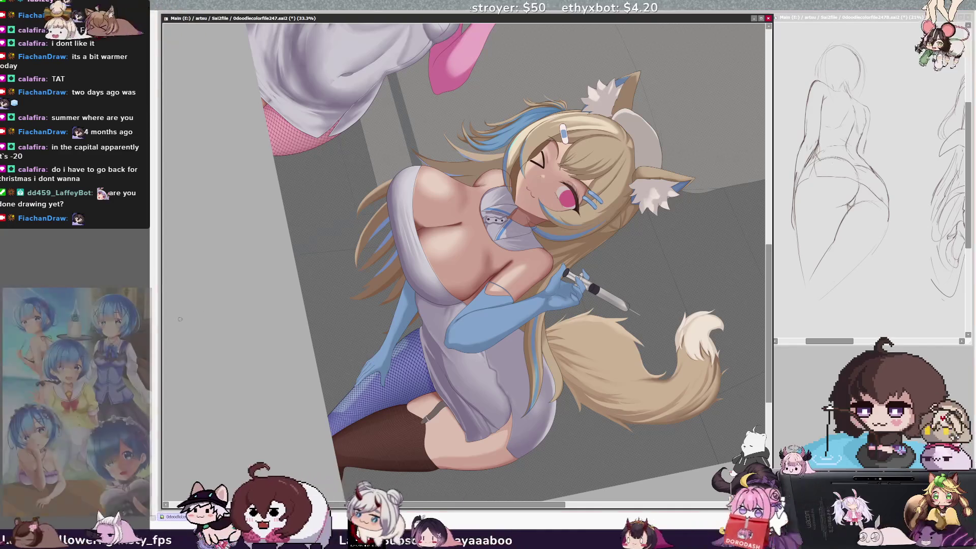
key(bracketleft)
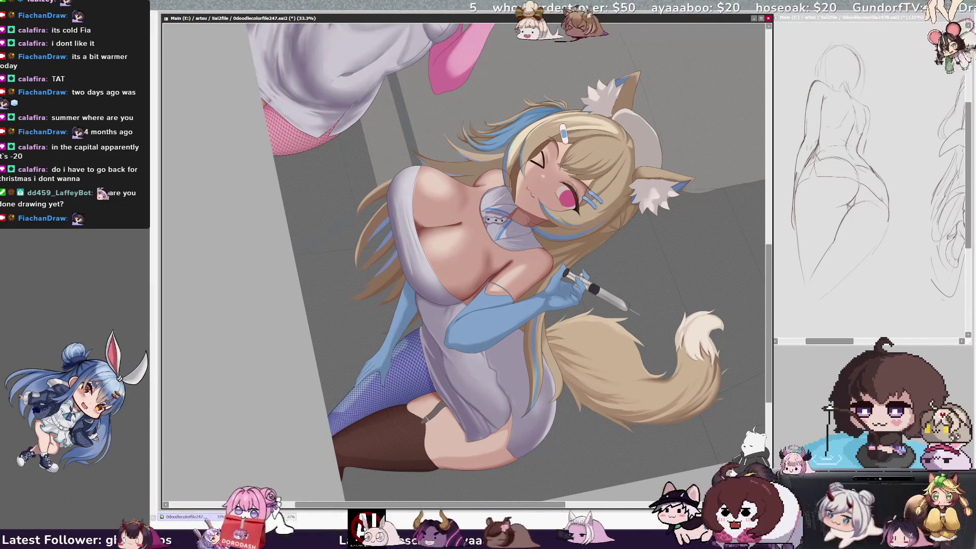
key(bracketleft)
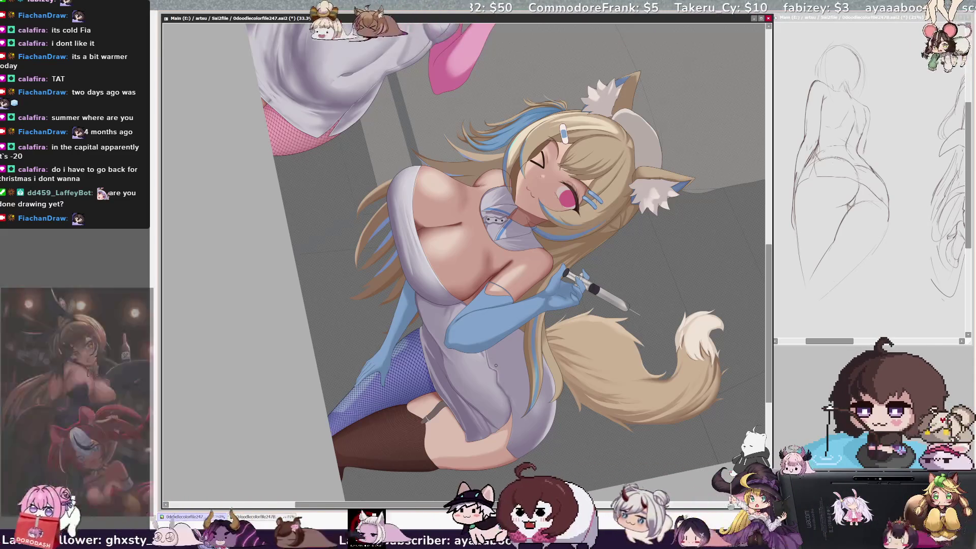
key(h)
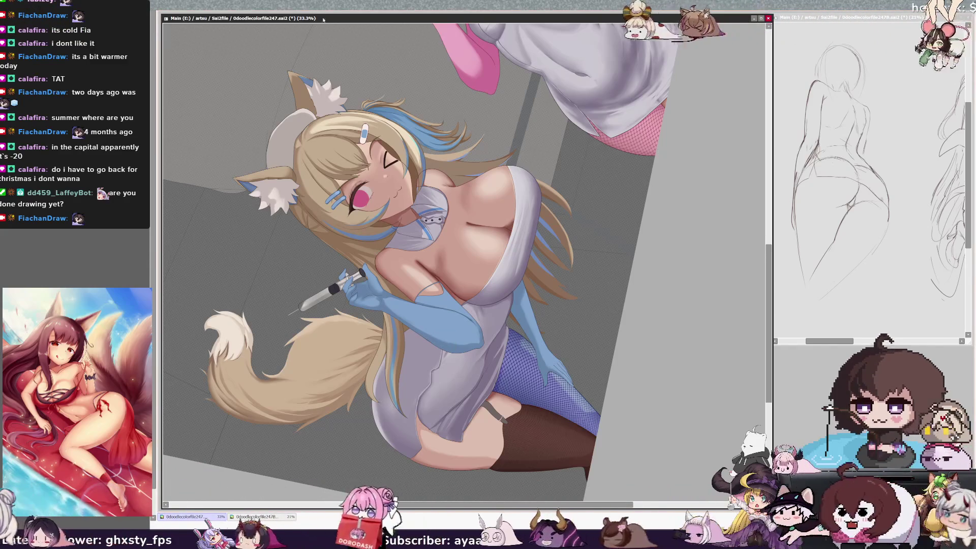
Rotate the view upright, enlarge the brush, then tilt the view anew and shrink the brush.
key(End)
key(End)
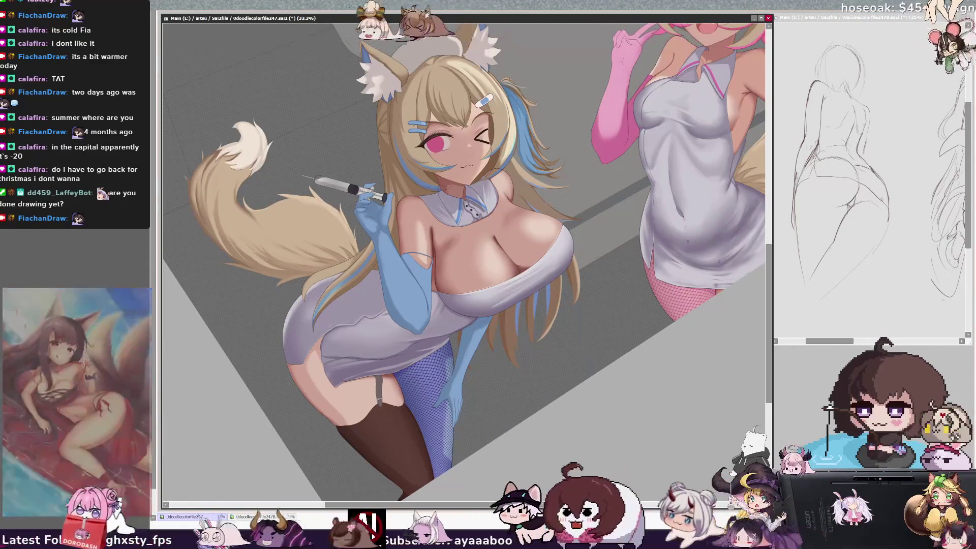
scroll(342, 83, up, 2)
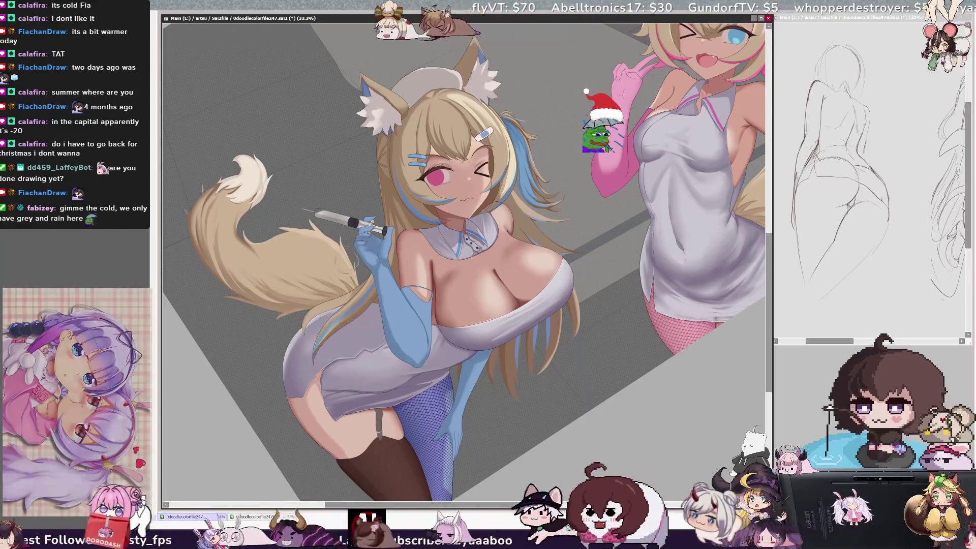
drag(351, 283, 379, 284)
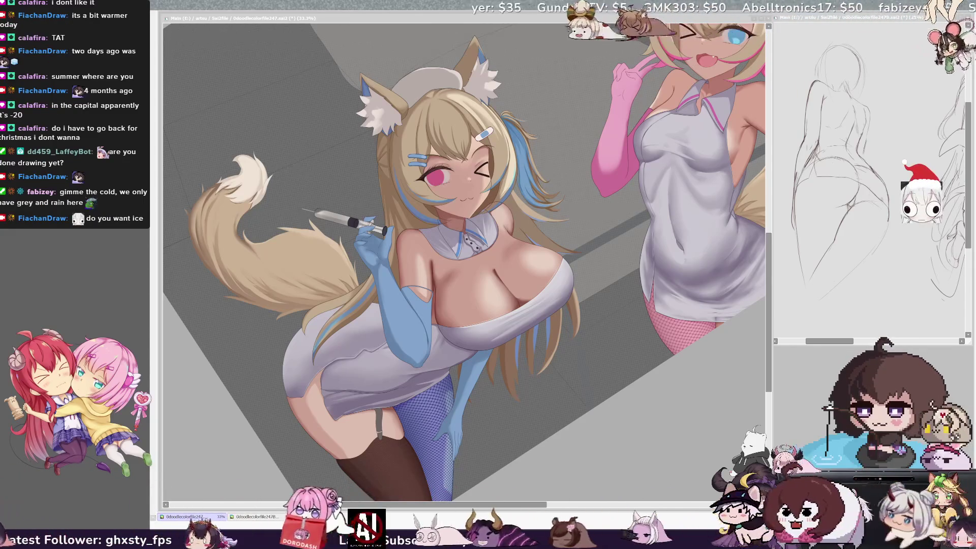
click(412, 328)
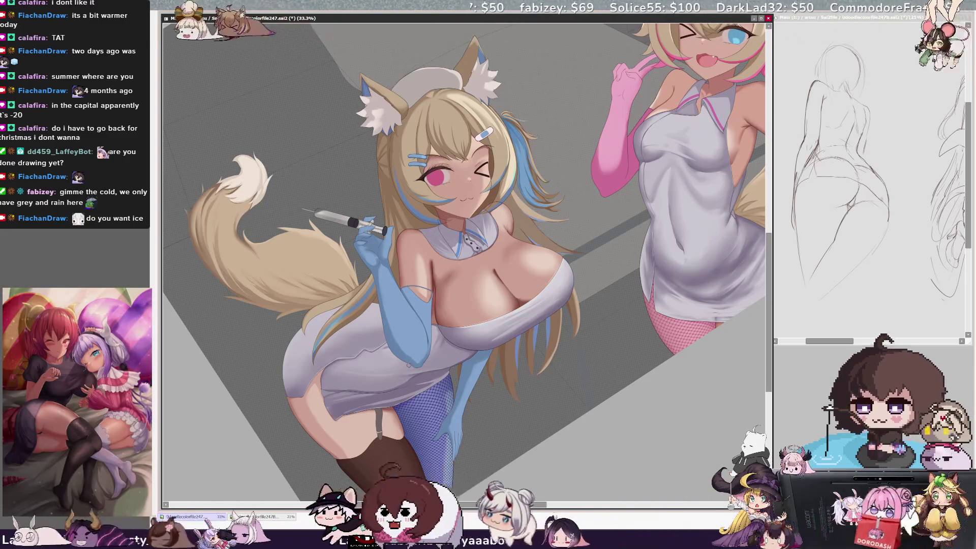
key(End)
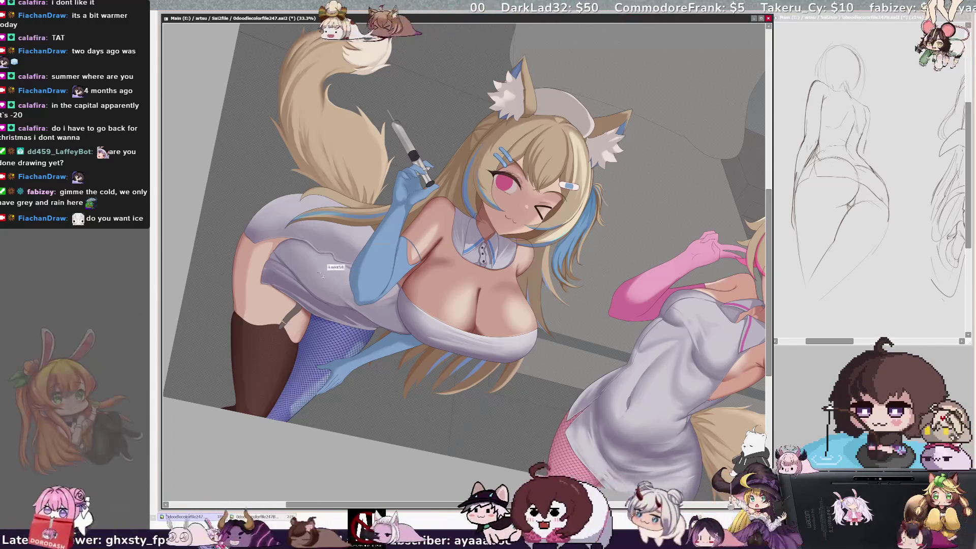
key([)
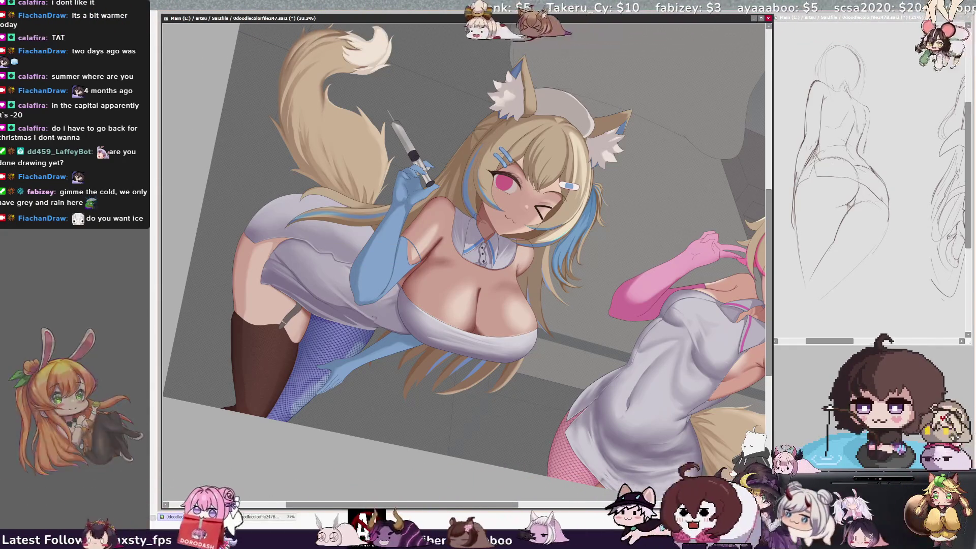
key([)
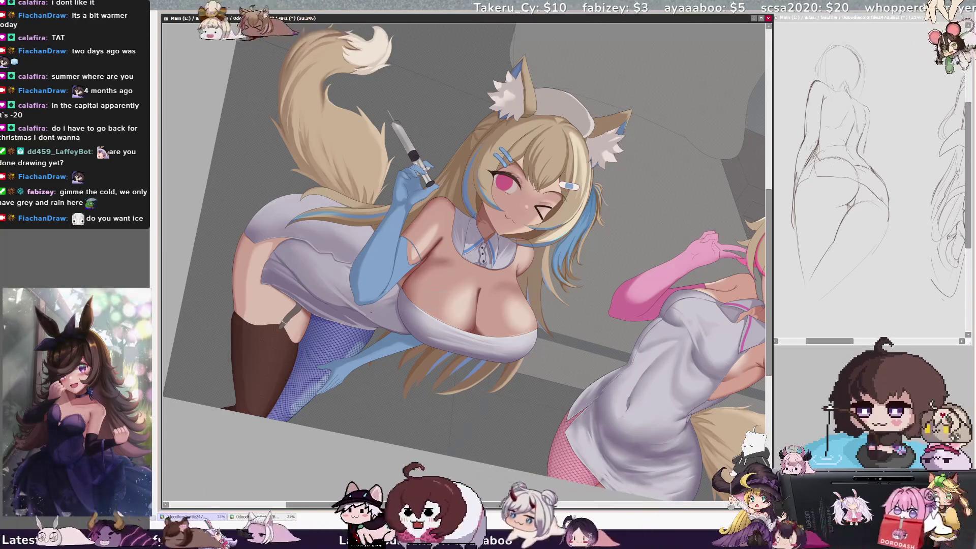